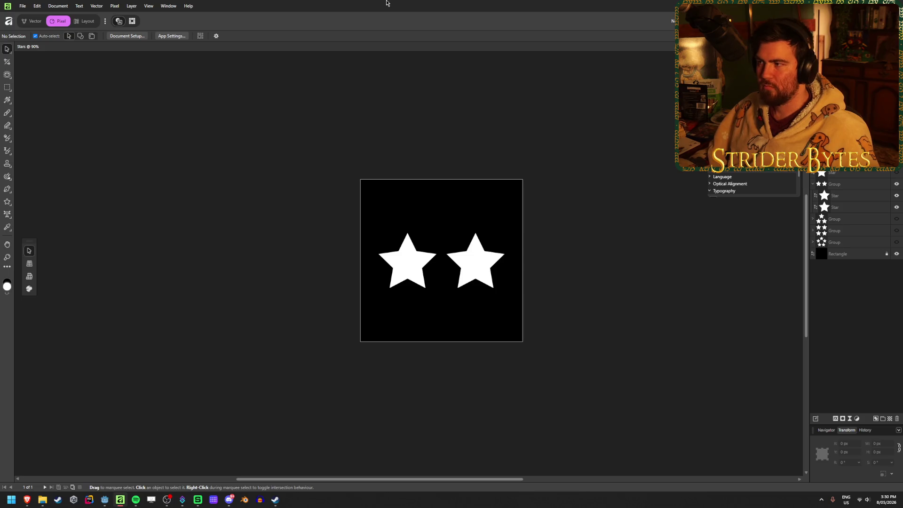
Switch from the two-star Affinity document to the Godot editor window
{"action": "key", "text": "alt+Tab"}
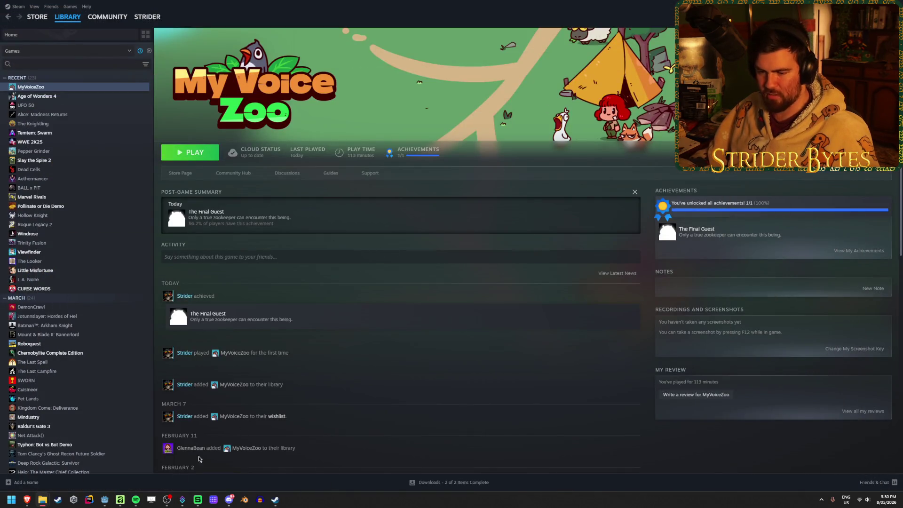
{"action": "left_click", "coordinate": [105, 500]}
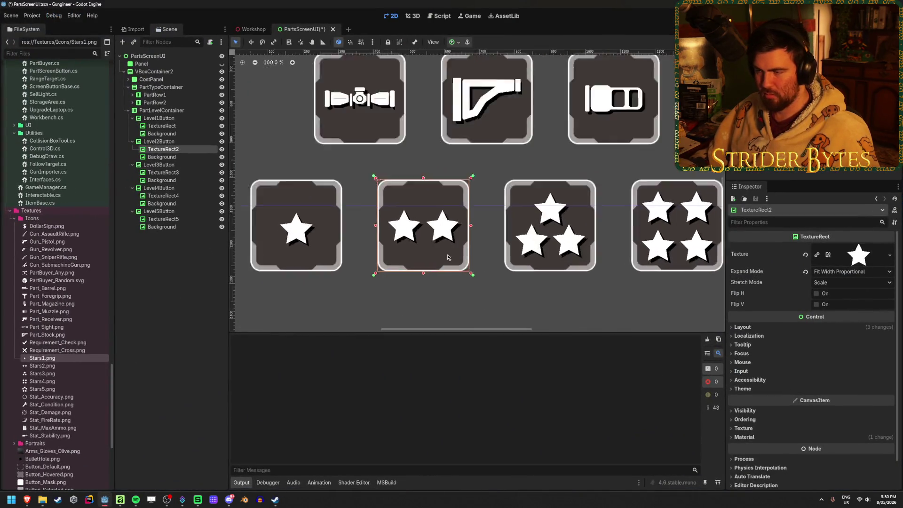
{"action": "scroll", "coordinate": [343, 226], "scroll_direction": "up", "scroll_amount": 2}
{"action": "scroll", "coordinate": [424, 226], "scroll_direction": "up", "scroll_amount": 2}
{"action": "scroll", "coordinate": [564, 219], "scroll_direction": "down", "scroll_amount": 2}
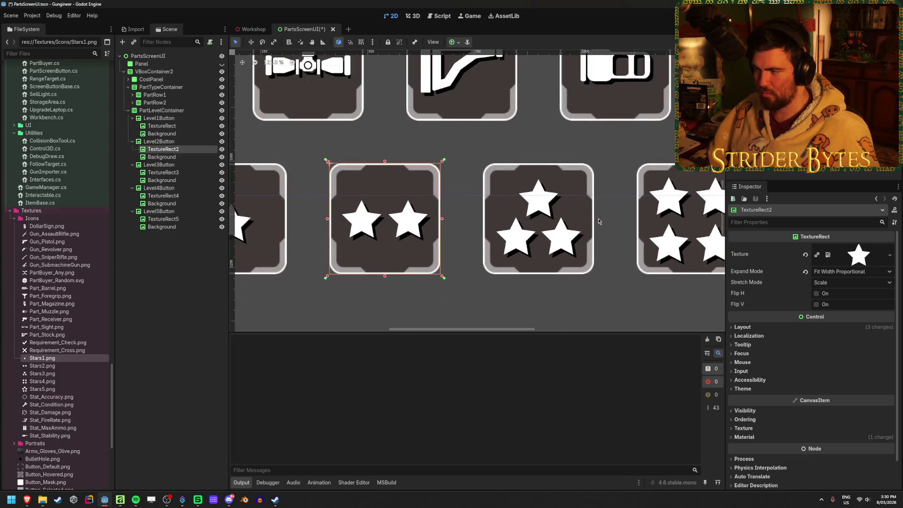
{"action": "scroll", "coordinate": [427, 210], "scroll_direction": "right", "scroll_amount": 3}
{"action": "scroll", "coordinate": [569, 221], "scroll_direction": "right", "scroll_amount": 2}
{"action": "scroll", "coordinate": [474, 208], "scroll_direction": "up", "scroll_amount": 3}
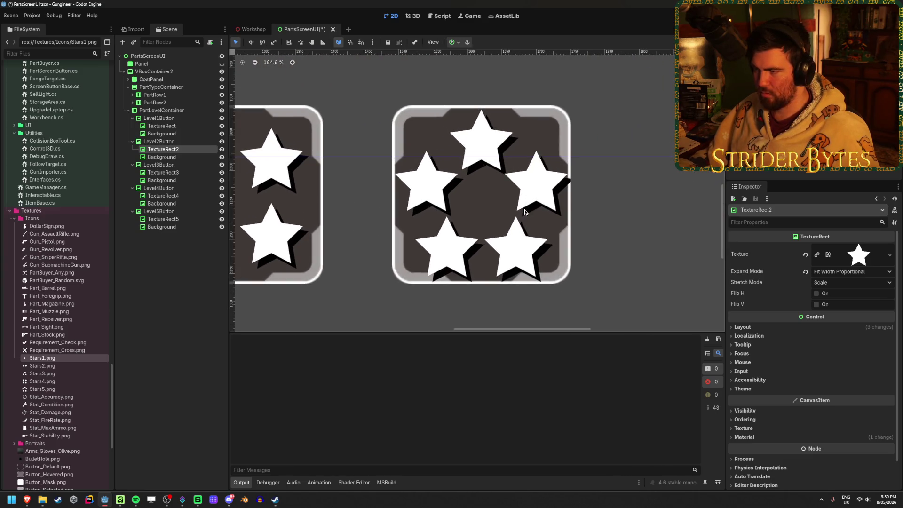
{"action": "scroll", "coordinate": [483, 206], "scroll_direction": "down", "scroll_amount": 1}
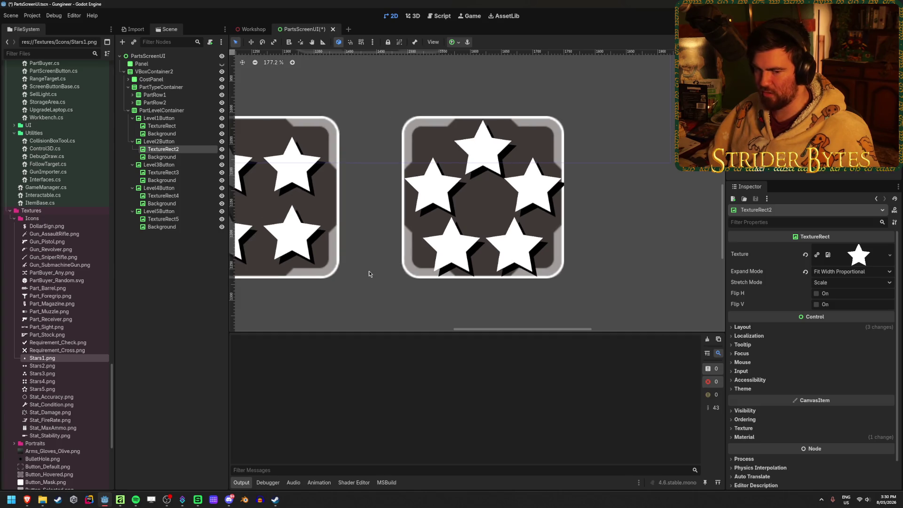
{"action": "scroll", "coordinate": [368, 274], "scroll_direction": "left", "scroll_amount": 2}
{"action": "scroll", "coordinate": [332, 276], "scroll_direction": "down", "scroll_amount": 2}
{"action": "scroll", "coordinate": [331, 277], "scroll_direction": "left", "scroll_amount": 3}
{"action": "scroll", "coordinate": [395, 266], "scroll_direction": "up", "scroll_amount": 2}
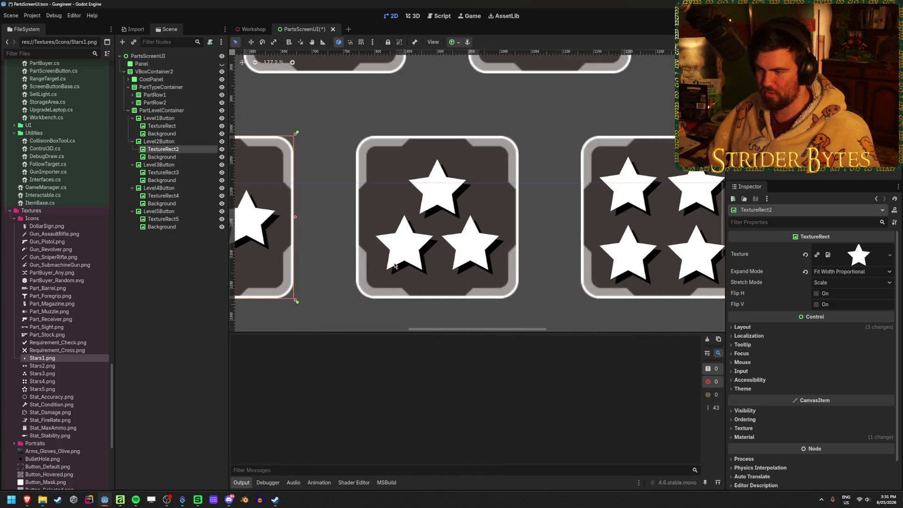
{"action": "scroll", "coordinate": [423, 256], "scroll_direction": "up", "scroll_amount": 4}
{"action": "scroll", "coordinate": [431, 255], "scroll_direction": "up", "scroll_amount": 1}
{"action": "scroll", "coordinate": [460, 242], "scroll_direction": "down", "scroll_amount": 2}
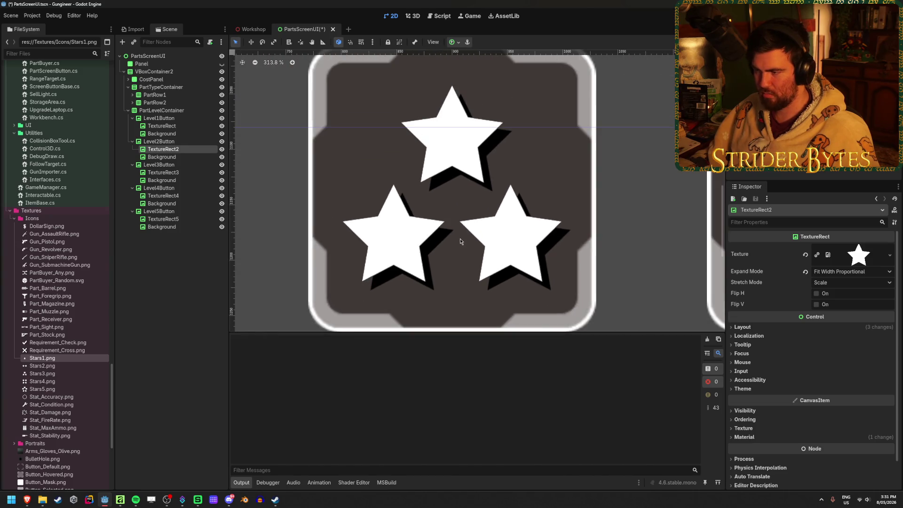
{"action": "scroll", "coordinate": [460, 241], "scroll_direction": "down", "scroll_amount": 1}
{"action": "scroll", "coordinate": [461, 242], "scroll_direction": "down", "scroll_amount": 1}
{"action": "scroll", "coordinate": [461, 242], "scroll_direction": "up", "scroll_amount": 2}
{"action": "scroll", "coordinate": [457, 233], "scroll_direction": "down", "scroll_amount": 2}
{"action": "scroll", "coordinate": [458, 234], "scroll_direction": "down", "scroll_amount": 2}
{"action": "scroll", "coordinate": [458, 230], "scroll_direction": "down", "scroll_amount": 4}
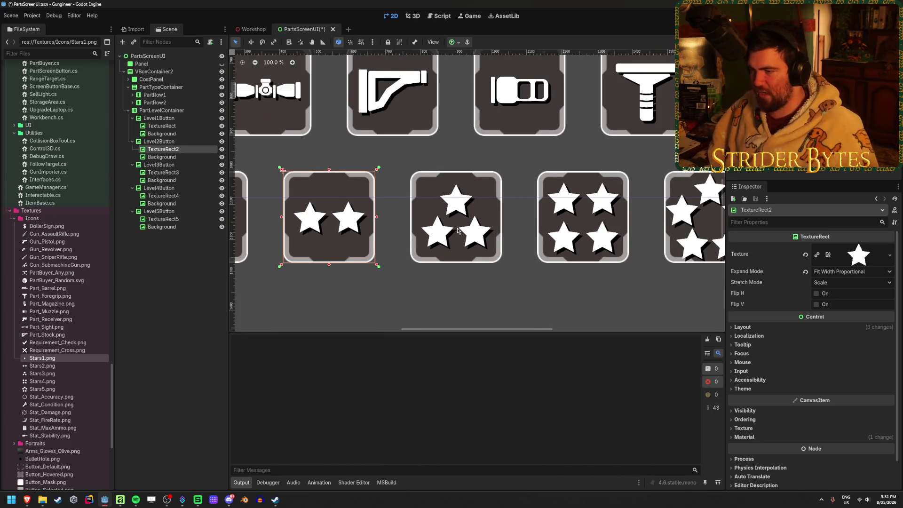
{"action": "scroll", "coordinate": [329, 224], "scroll_direction": "down", "scroll_amount": 2}
{"action": "scroll", "coordinate": [387, 224], "scroll_direction": "up", "scroll_amount": 6}
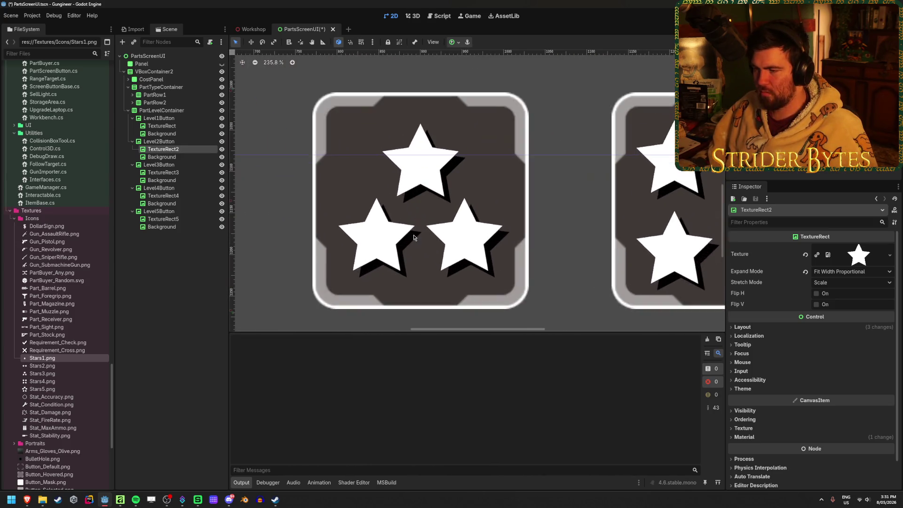
{"action": "scroll", "coordinate": [464, 206], "scroll_direction": "up", "scroll_amount": 1}
Return from Godot to the two-star document in Affinity
{"action": "left_click", "coordinate": [120, 500]}
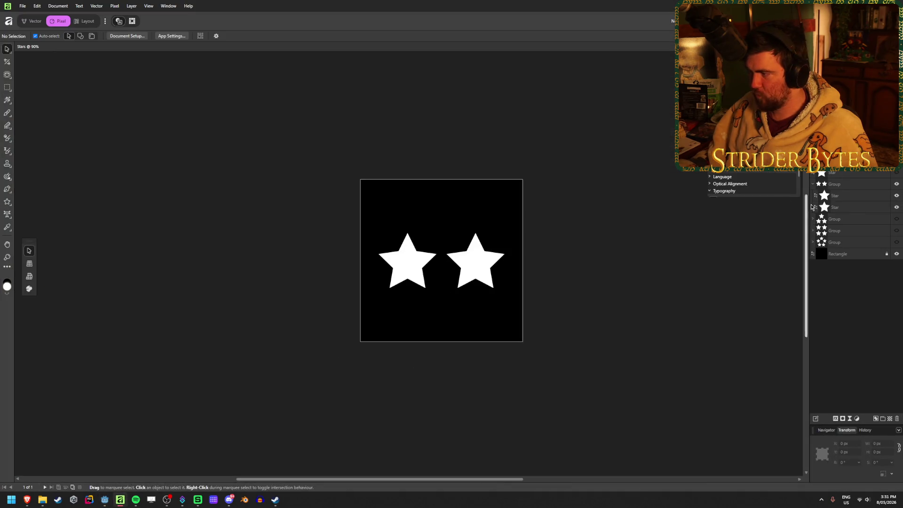
Hide the two-star group, show the three-star group and undo an accidental nudge of it
{"action": "left_click", "coordinate": [896, 184]}
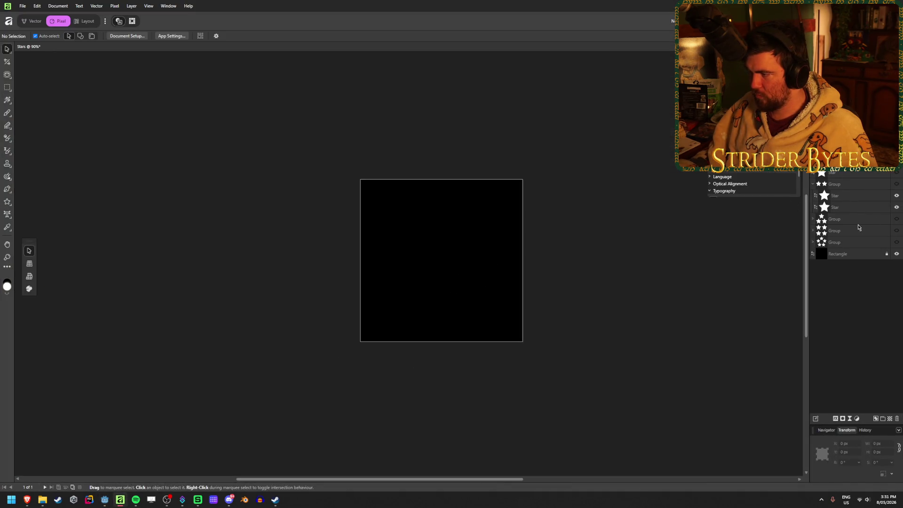
{"action": "left_click", "coordinate": [897, 220]}
{"action": "scroll", "coordinate": [447, 287], "scroll_direction": "up", "scroll_amount": 3}
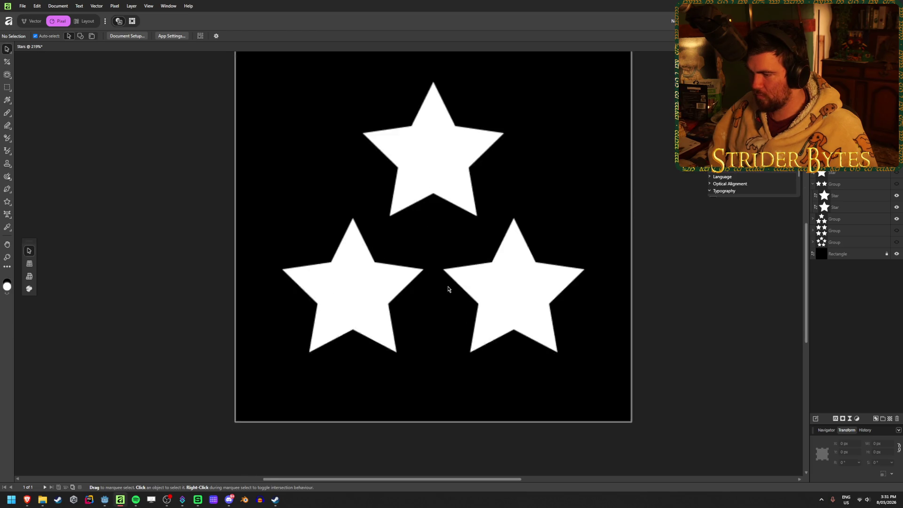
{"action": "scroll", "coordinate": [448, 286], "scroll_direction": "up", "scroll_amount": 1}
{"action": "left_click", "coordinate": [504, 280]}
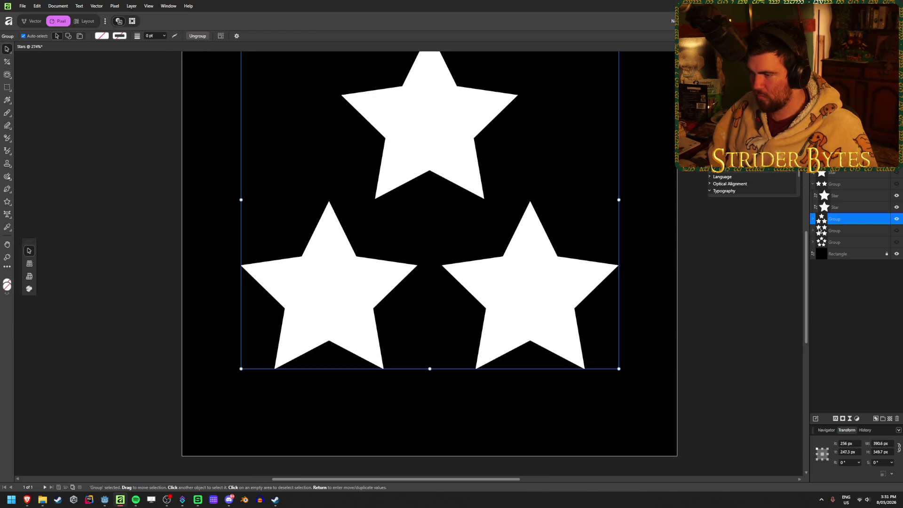
{"action": "left_click_drag", "start_coordinate": [554, 293], "coordinate": [555, 293]}
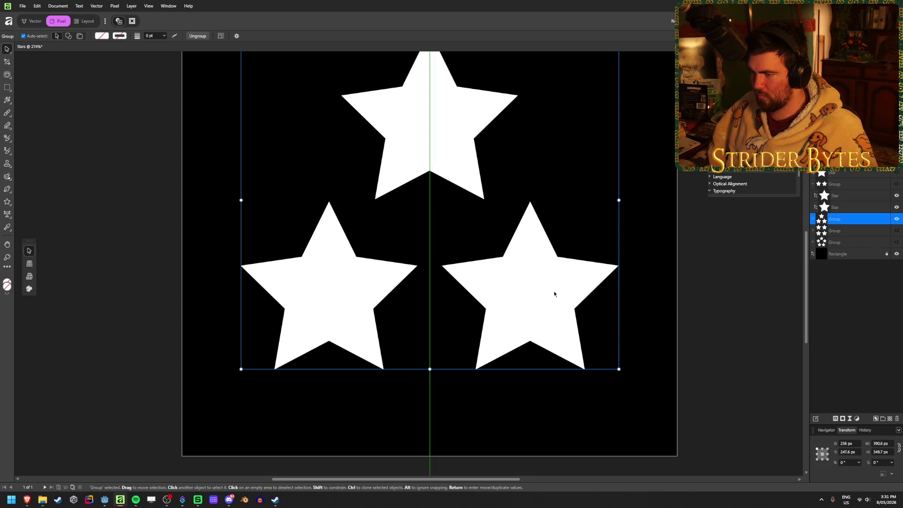
{"action": "key", "text": "ctrl+z"}
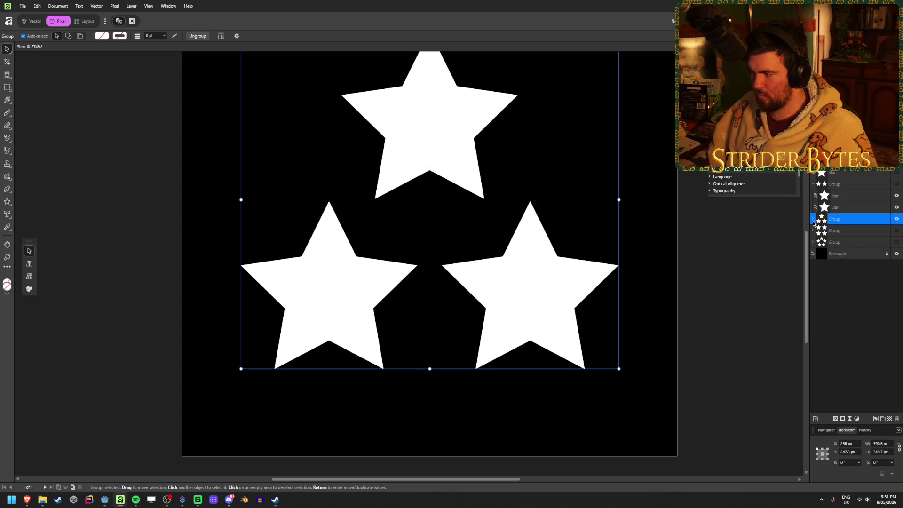
Shift the three-star group's two bottom stars slightly left, then return to Godot
{"action": "left_click", "coordinate": [813, 221]}
{"action": "left_click", "coordinate": [855, 242]}
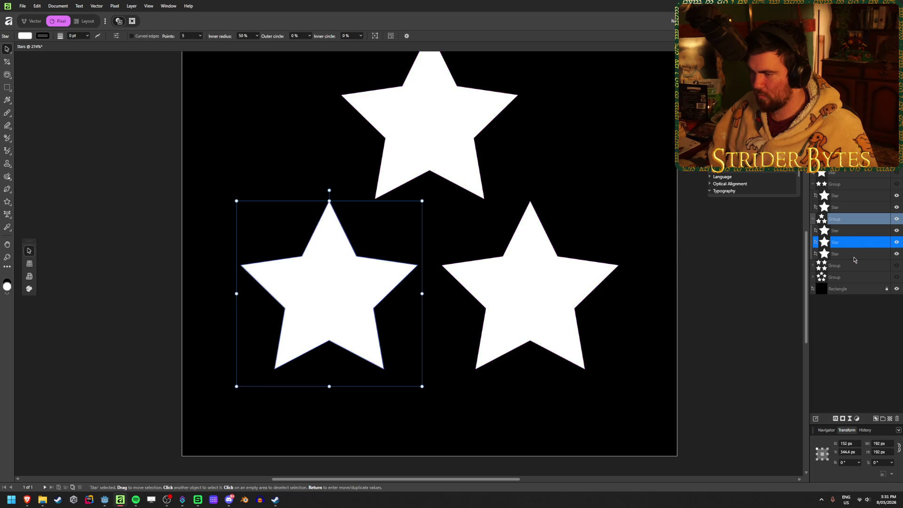
{"action": "left_click", "coordinate": [854, 254], "text": "shift"}
{"action": "left_click_drag", "start_coordinate": [541, 286], "coordinate": [534, 285]}
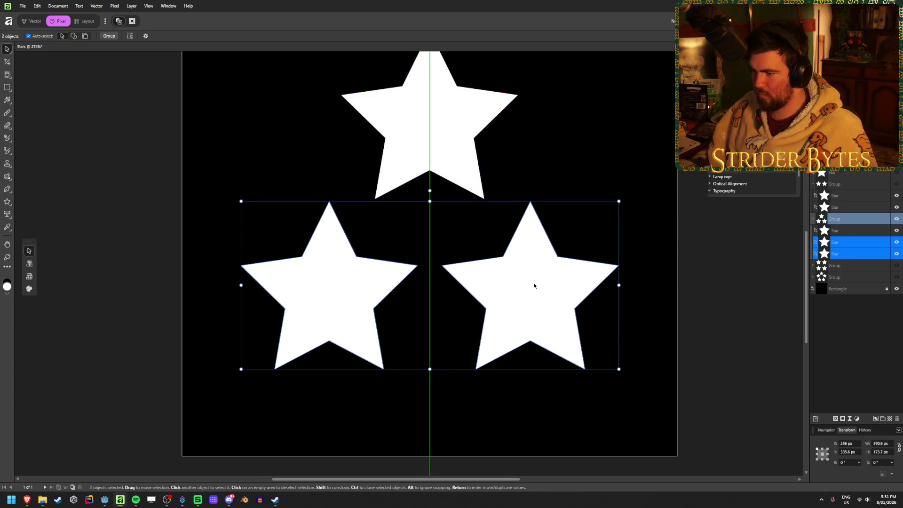
{"action": "left_click", "coordinate": [682, 268]}
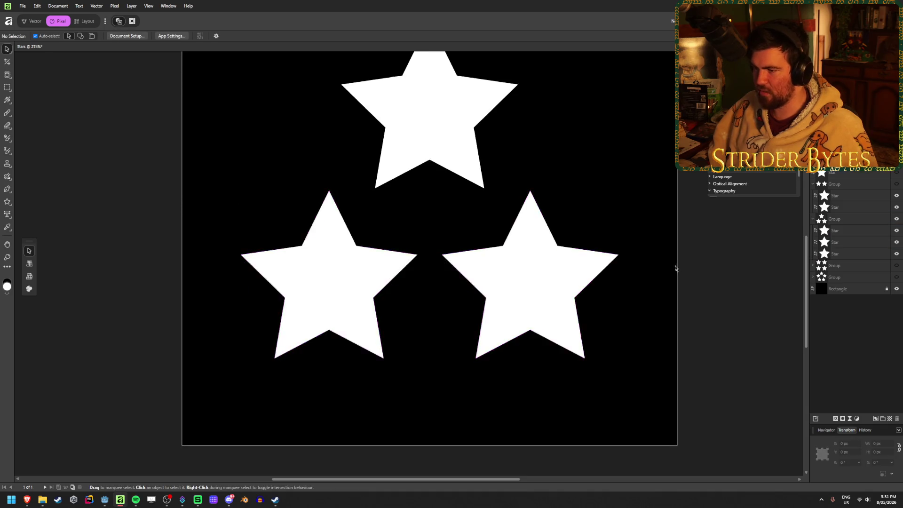
{"action": "scroll", "coordinate": [675, 268], "scroll_direction": "down", "scroll_amount": 3, "text": "ctrl"}
{"action": "key", "text": "alt+Tab"}
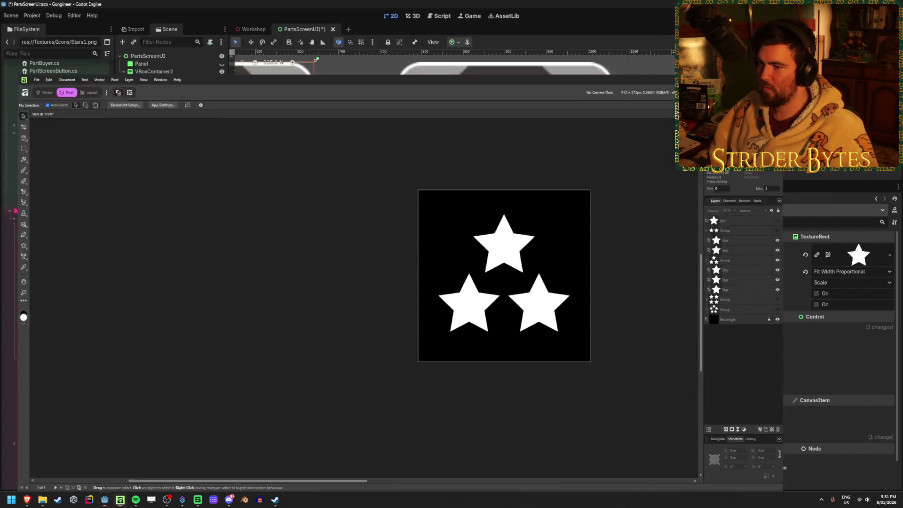
{"action": "scroll", "coordinate": [396, 220], "scroll_direction": "down", "scroll_amount": 3}
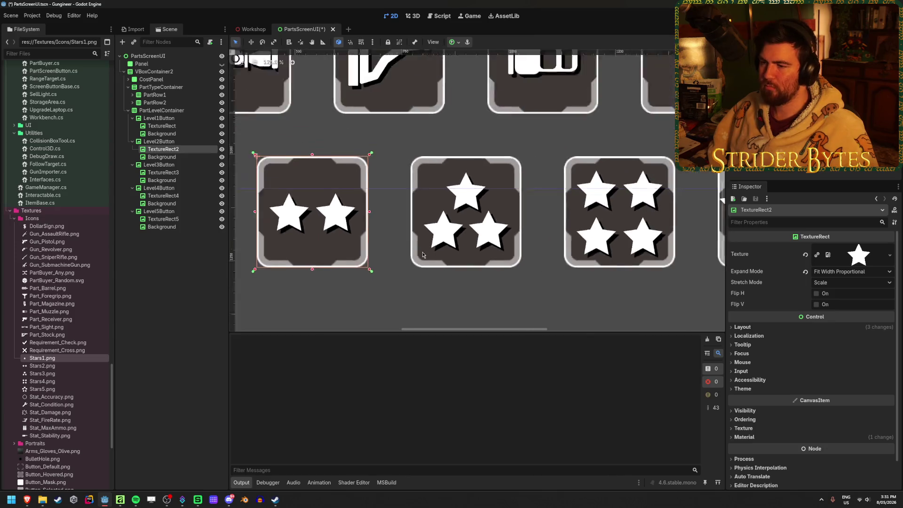
{"action": "scroll", "coordinate": [410, 236], "scroll_direction": "down", "scroll_amount": 3}
{"action": "scroll", "coordinate": [422, 252], "scroll_direction": "down", "scroll_amount": 1}
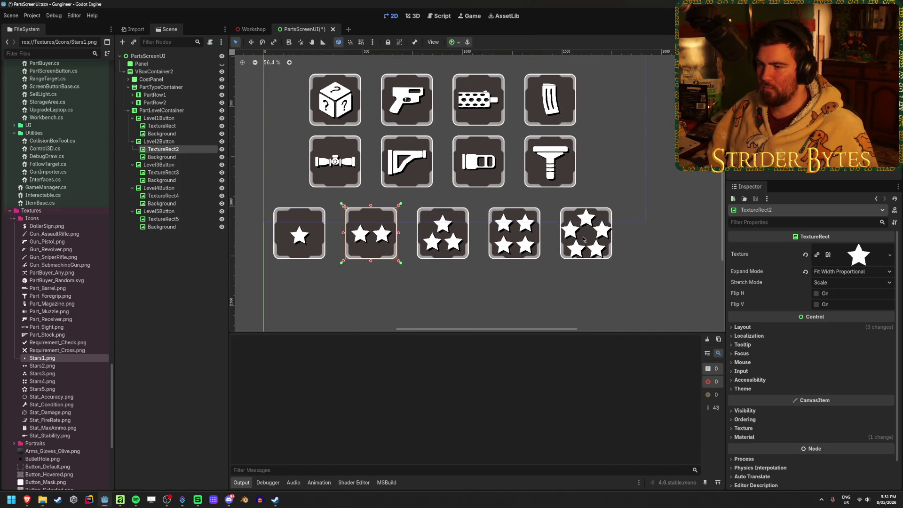
Save PartsScreenUI and review Level2Button's TextureRect2 and Background nodes in the Scene dock
{"action": "key", "text": "ctrl+s"}
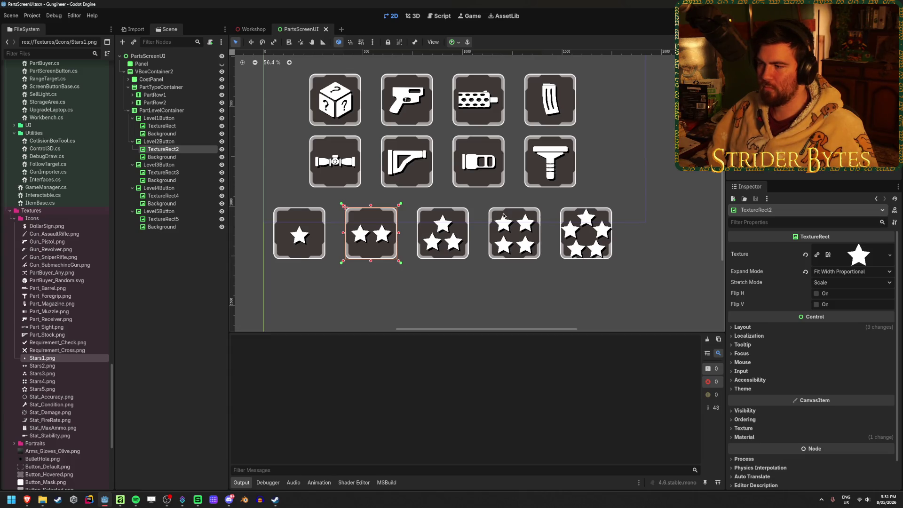
{"action": "left_click", "coordinate": [152, 157]}
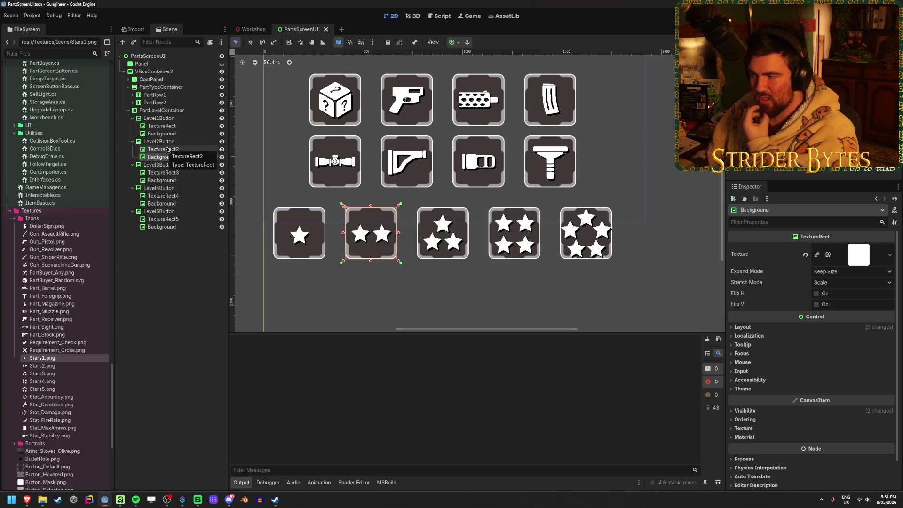
{"action": "left_click", "coordinate": [166, 150]}
{"action": "left_click", "coordinate": [170, 144]}
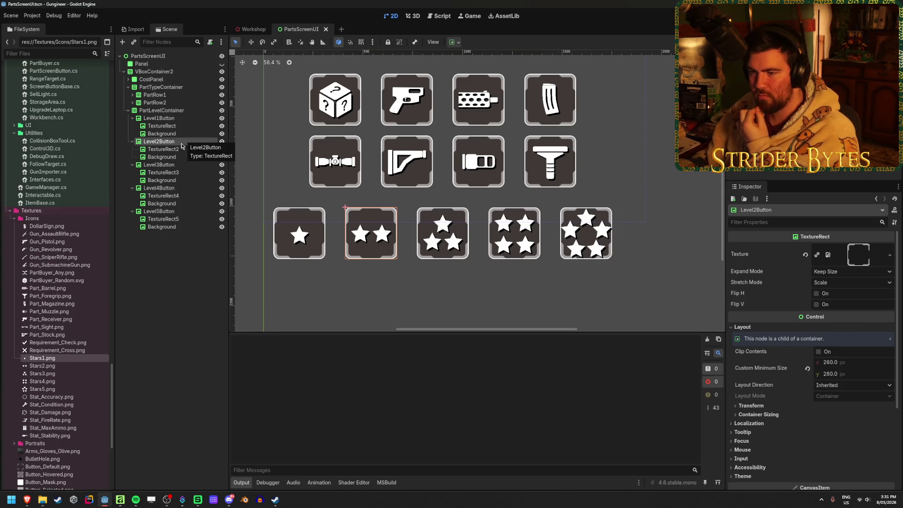
{"action": "left_click", "coordinate": [166, 149]}
{"action": "left_click", "coordinate": [165, 157]}
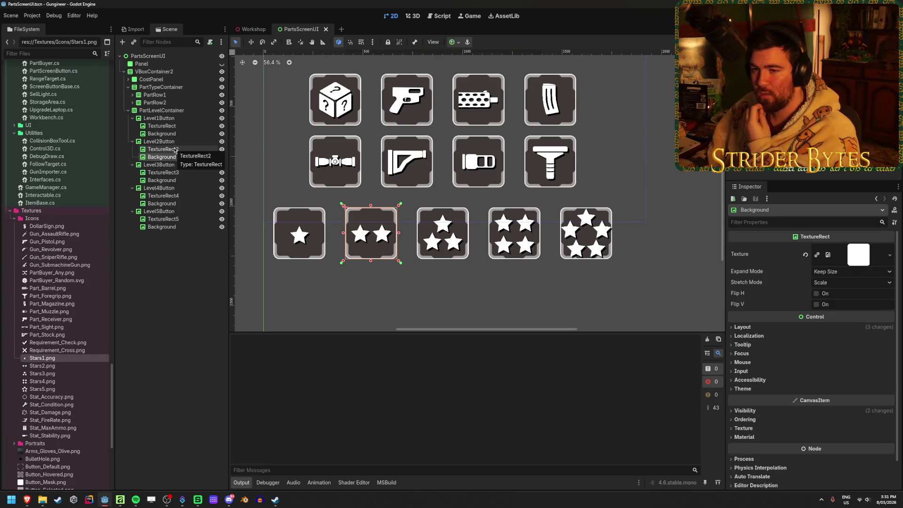
{"action": "left_click", "coordinate": [176, 149]}
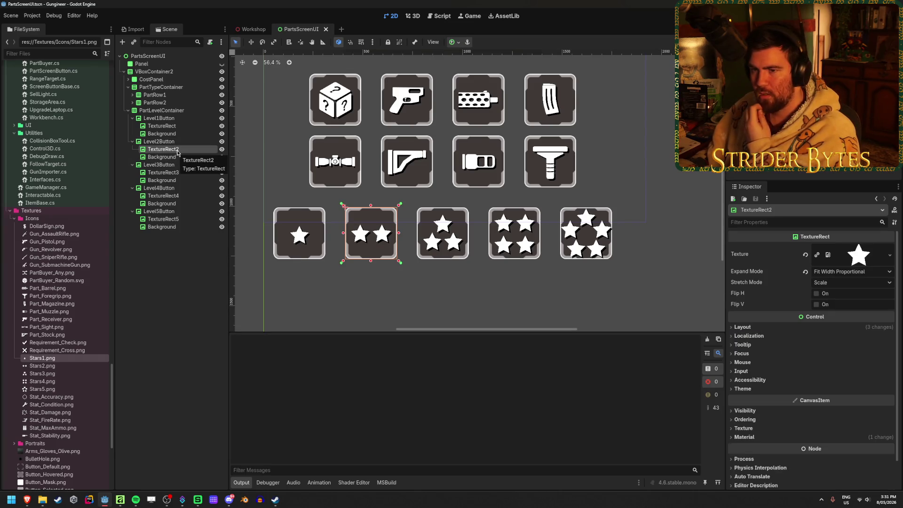
{"action": "right_click", "coordinate": [158, 141]}
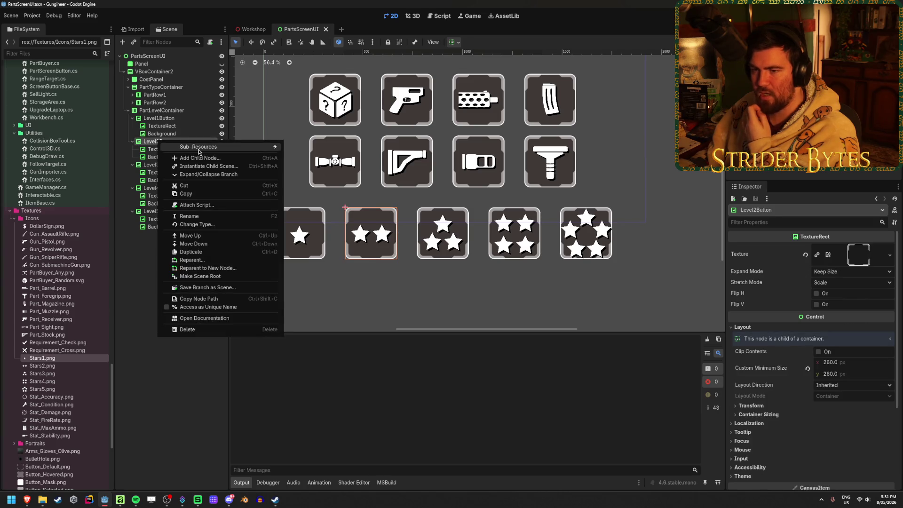
Add a MarginContainer under Level1Button and move its star TextureRect inside it
{"action": "left_click", "coordinate": [158, 118]}
{"action": "right_click", "coordinate": [159, 118]}
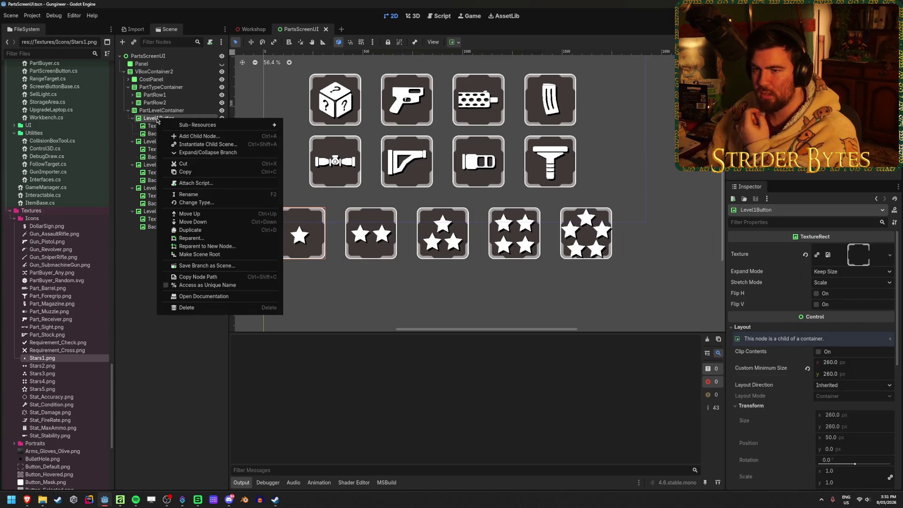
{"action": "left_click", "coordinate": [201, 135]}
{"action": "type", "text": "margin"}
{"action": "key", "text": "Return"}
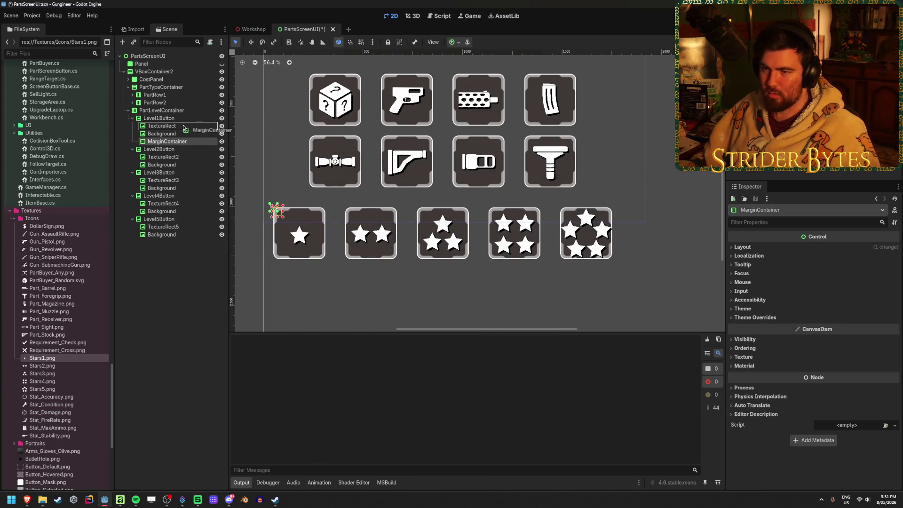
{"action": "left_click_drag", "start_coordinate": [180, 126], "coordinate": [172, 127]}
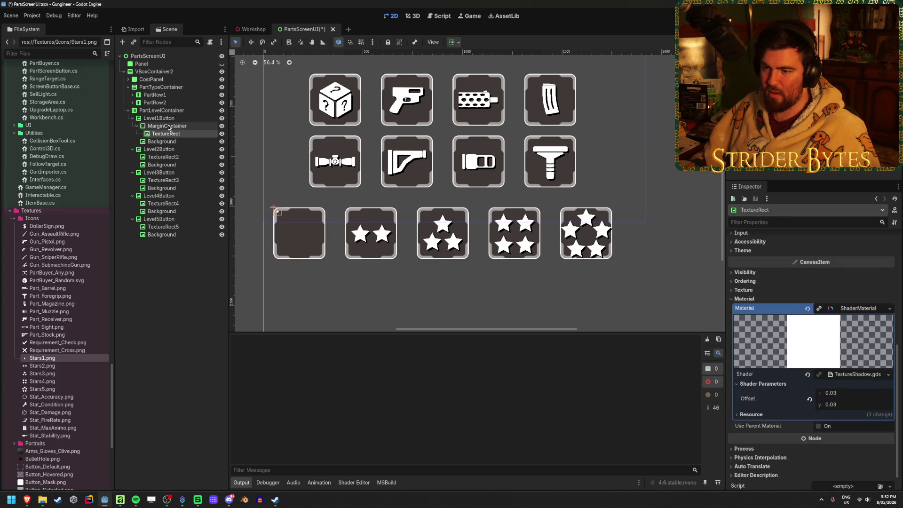
{"action": "scroll", "coordinate": [277, 194], "scroll_direction": "up", "scroll_amount": 2}
{"action": "left_click", "coordinate": [322, 200]}
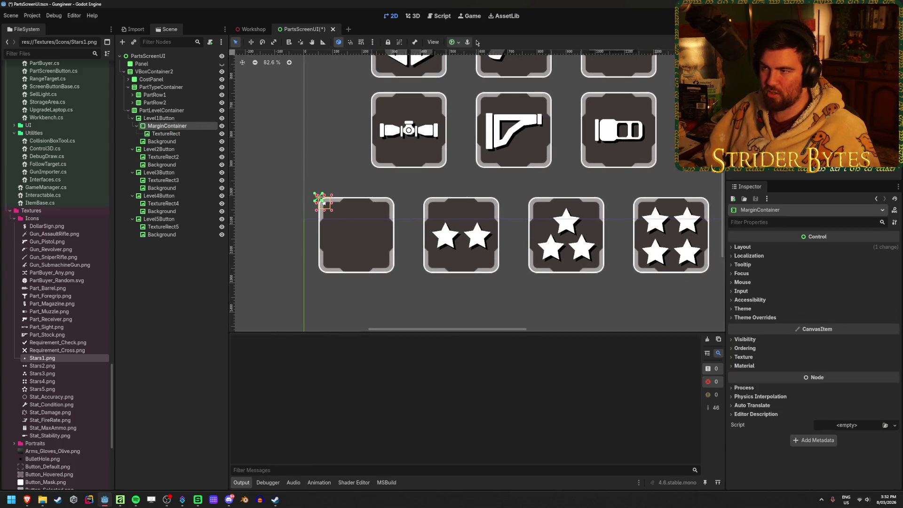
Anchor the container Full Rect, set its Left/Top/Right/Bottom margin constants to 32, and save
{"action": "left_click", "coordinate": [456, 42]}
{"action": "left_click", "coordinate": [494, 107]}
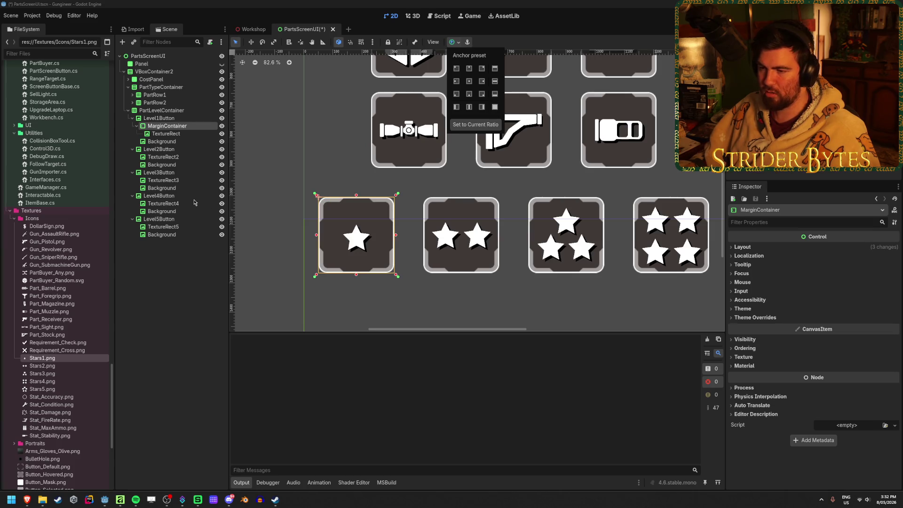
{"action": "scroll", "coordinate": [338, 240], "scroll_direction": "up", "scroll_amount": 2}
{"action": "scroll", "coordinate": [338, 240], "scroll_direction": "up", "scroll_amount": 1}
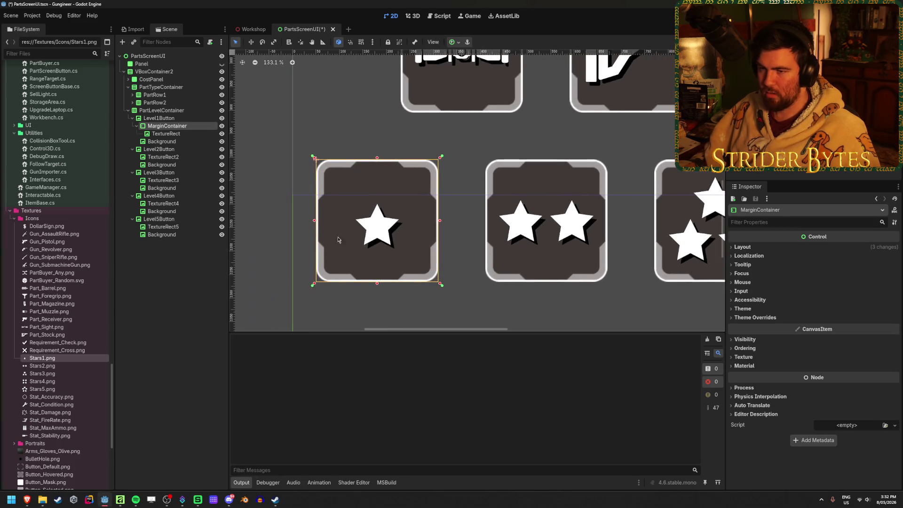
{"action": "left_click", "coordinate": [755, 316]}
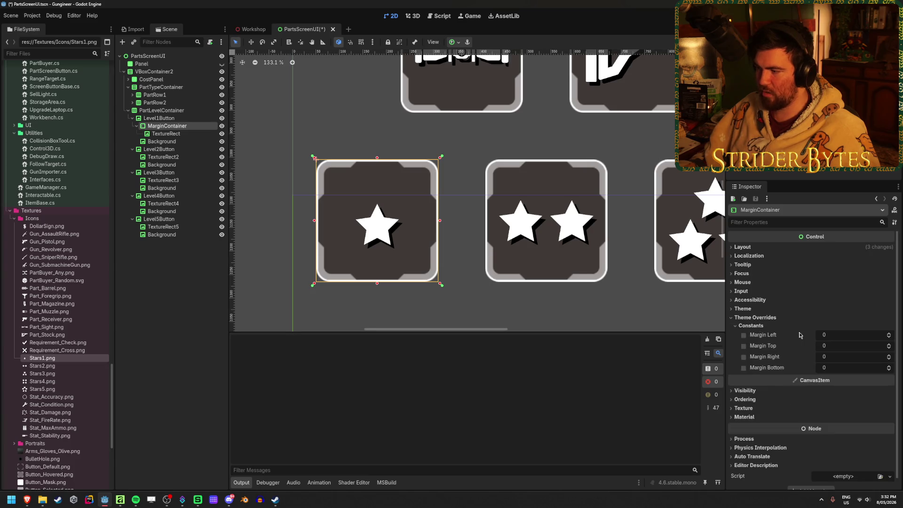
{"action": "mouse_move", "coordinate": [830, 339]}
{"action": "left_mouse_down"}
{"action": "mouse_move", "coordinate": [819, 338]}
{"action": "mouse_move", "coordinate": [829, 338]}
{"action": "left_mouse_up"}
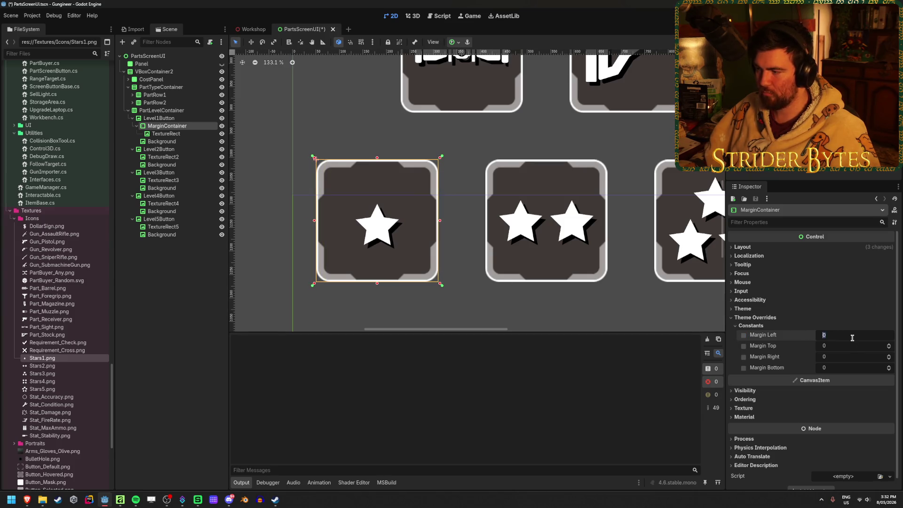
{"action": "type", "text": "32"}
{"action": "key", "text": "Tab"}
{"action": "type", "text": "32"}
{"action": "key", "text": "Tab"}
{"action": "type", "text": "32"}
{"action": "key", "text": "Tab"}
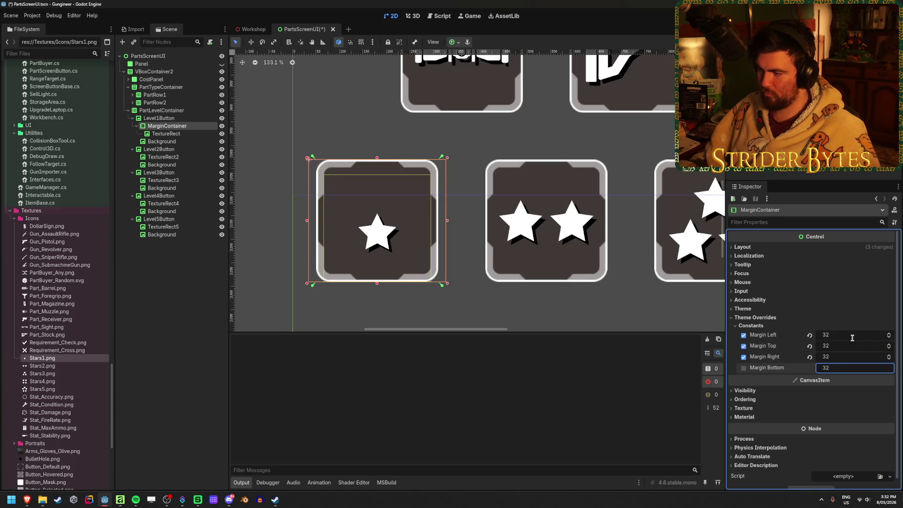
{"action": "key", "text": "Tab"}
{"action": "left_click", "coordinate": [192, 311]}
{"action": "key", "text": "ctrl+s"}
{"action": "scroll", "coordinate": [353, 300], "scroll_direction": "down", "scroll_amount": 5}
{"action": "scroll", "coordinate": [354, 301], "scroll_direction": "up", "scroll_amount": 5}
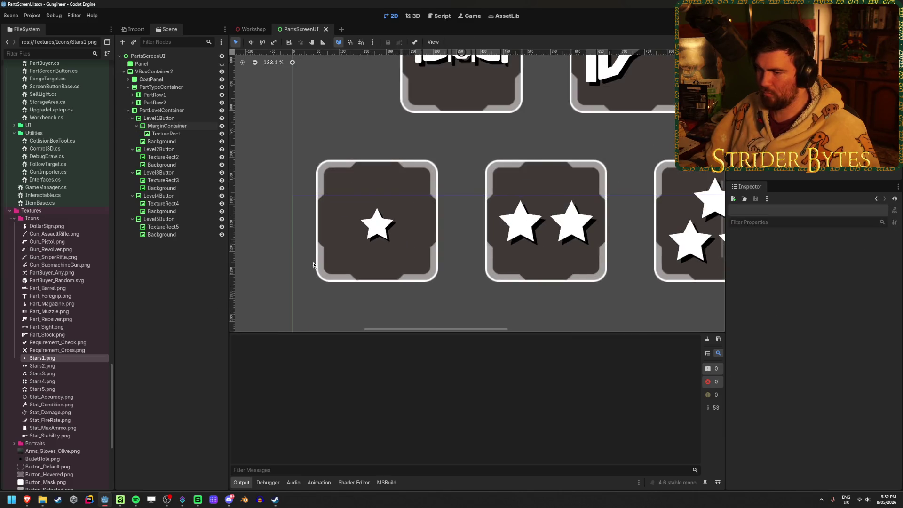
Add a MarginContainer under Level5Button and move TextureRect5 inside it
{"action": "left_click", "coordinate": [181, 134]}
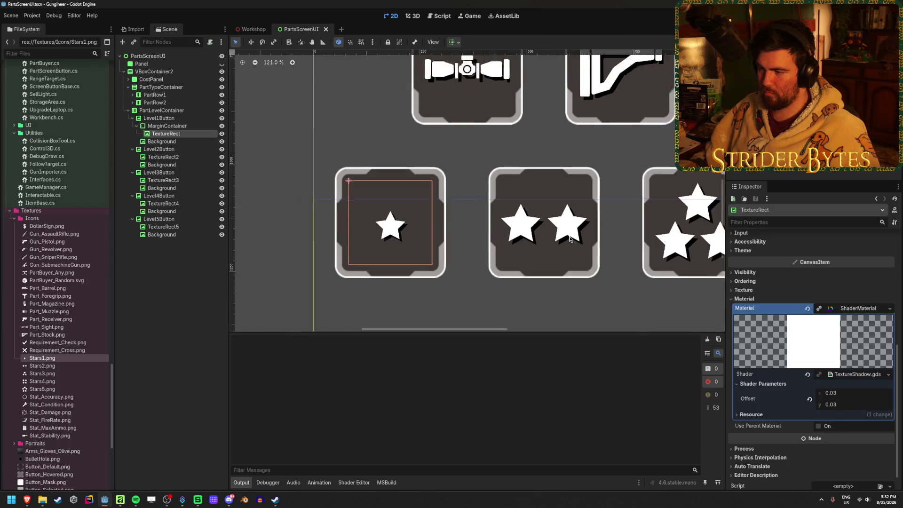
{"action": "scroll", "coordinate": [393, 185], "scroll_direction": "down", "scroll_amount": 4}
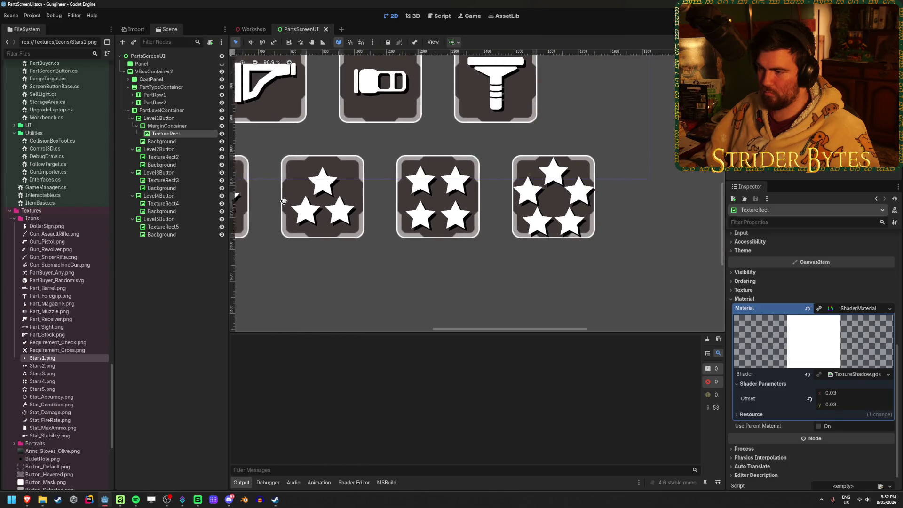
{"action": "left_click", "coordinate": [177, 226]}
{"action": "right_click", "coordinate": [177, 219]}
{"action": "left_click", "coordinate": [221, 237]}
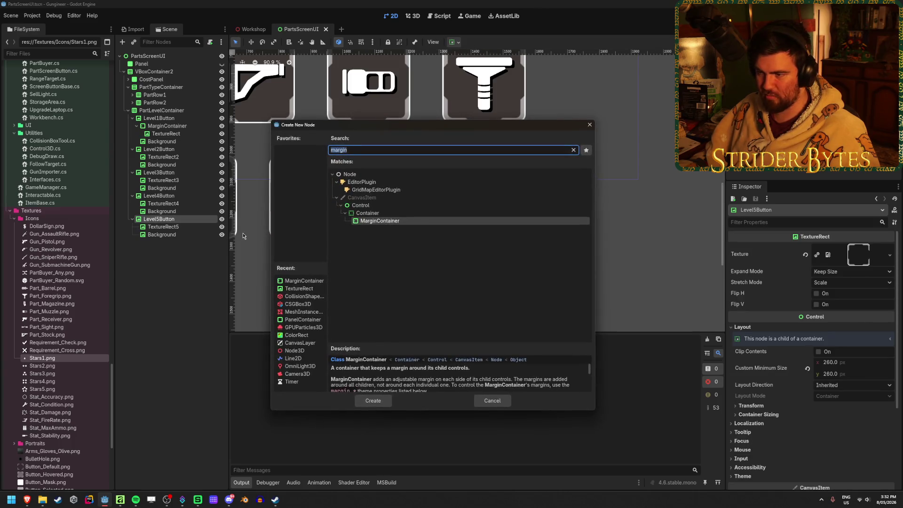
{"action": "left_click", "coordinate": [372, 400]}
{"action": "mouse_move", "coordinate": [177, 226]}
{"action": "left_mouse_down"}
{"action": "mouse_move", "coordinate": [177, 243]}
{"action": "mouse_move", "coordinate": [172, 228]}
{"action": "left_mouse_up"}
{"action": "left_click", "coordinate": [170, 235]}
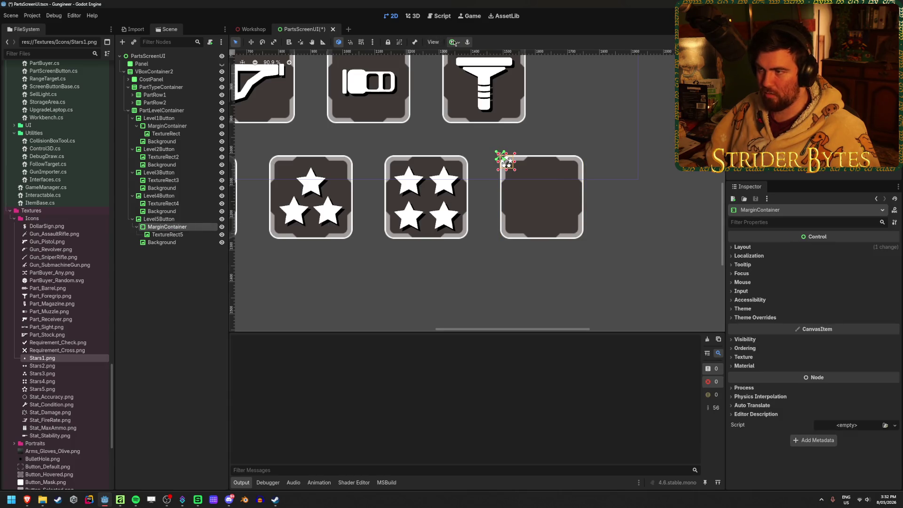
Anchor the five-star MarginContainer with the Full Rect preset
{"action": "left_click", "coordinate": [455, 42]}
{"action": "left_click", "coordinate": [495, 107]}
{"action": "left_click", "coordinate": [167, 234]}
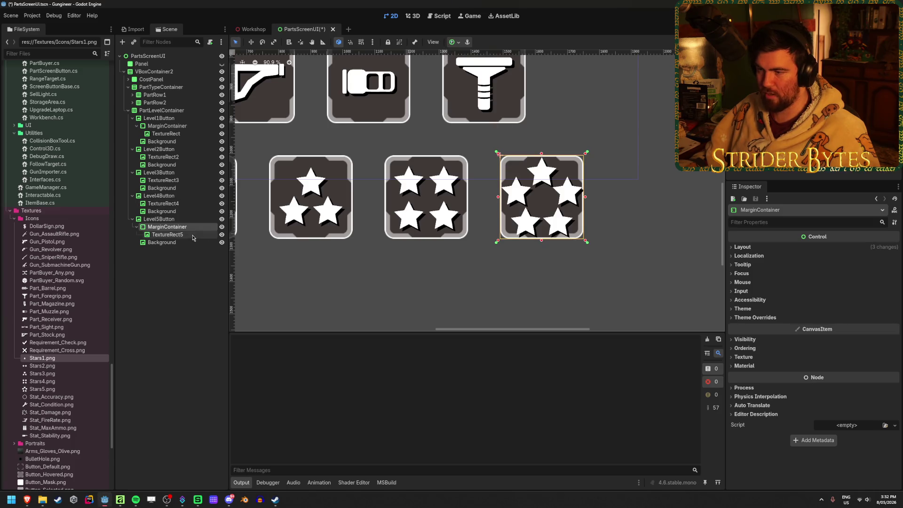
Set the five-star MarginContainer's four margin constants to 32 and preview the result
{"action": "left_click", "coordinate": [167, 226]}
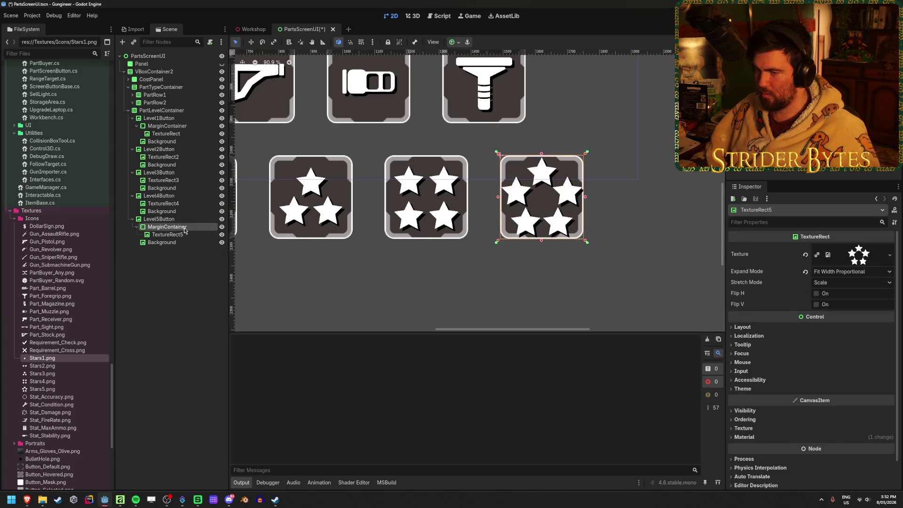
{"action": "left_click", "coordinate": [755, 318]}
{"action": "left_click", "coordinate": [842, 336]}
{"action": "type", "text": "32\t32\t32\t3"}
{"action": "key", "text": "Return"}
{"action": "scroll", "coordinate": [600, 224], "scroll_direction": "up", "scroll_amount": 2}
{"action": "scroll", "coordinate": [632, 190], "scroll_direction": "up", "scroll_amount": 3}
{"action": "left_click", "coordinate": [637, 186]}
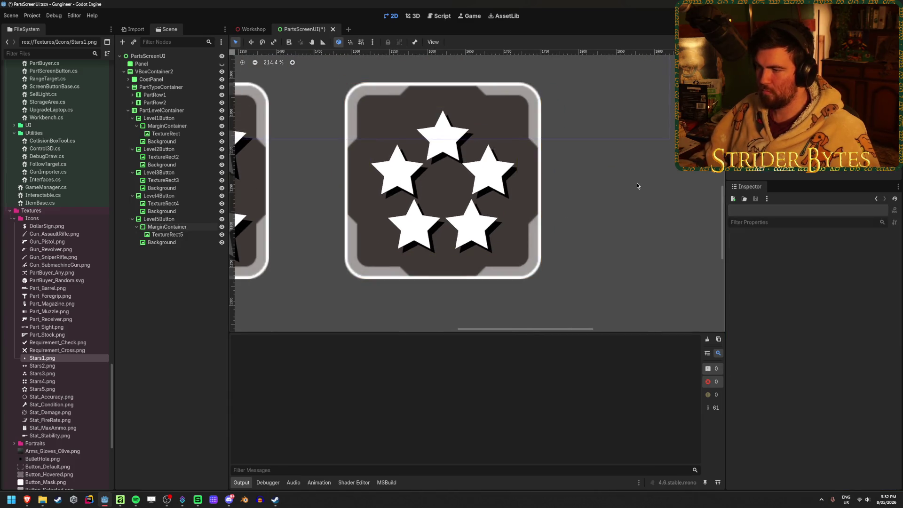
{"action": "scroll", "coordinate": [637, 186], "scroll_direction": "down", "scroll_amount": 4}
{"action": "scroll", "coordinate": [613, 212], "scroll_direction": "down", "scroll_amount": 5}
{"action": "scroll", "coordinate": [596, 234], "scroll_direction": "down", "scroll_amount": 5}
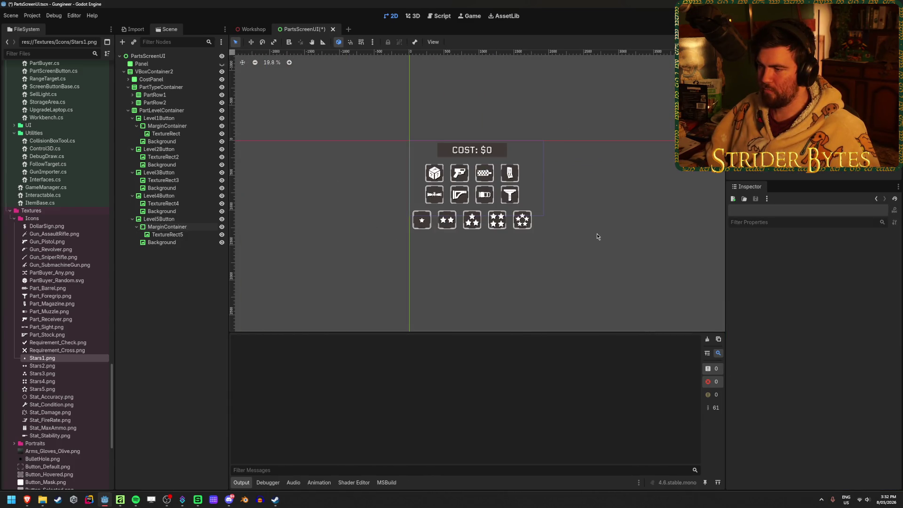
{"action": "scroll", "coordinate": [597, 234], "scroll_direction": "up", "scroll_amount": 2}
{"action": "scroll", "coordinate": [561, 215], "scroll_direction": "up", "scroll_amount": 2}
{"action": "scroll", "coordinate": [543, 222], "scroll_direction": "up", "scroll_amount": 3}
{"action": "scroll", "coordinate": [541, 225], "scroll_direction": "up", "scroll_amount": 2}
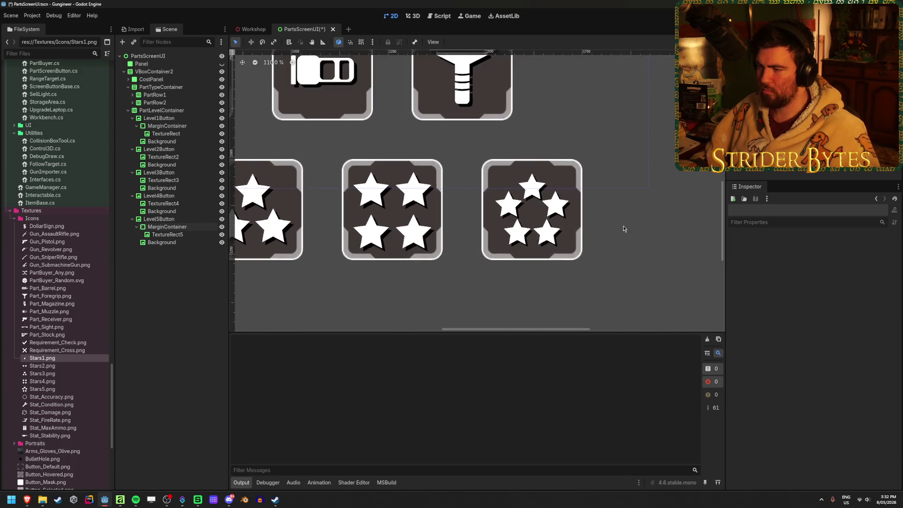
{"action": "scroll", "coordinate": [623, 229], "scroll_direction": "up", "scroll_amount": 3}
{"action": "left_click", "coordinate": [169, 228]}
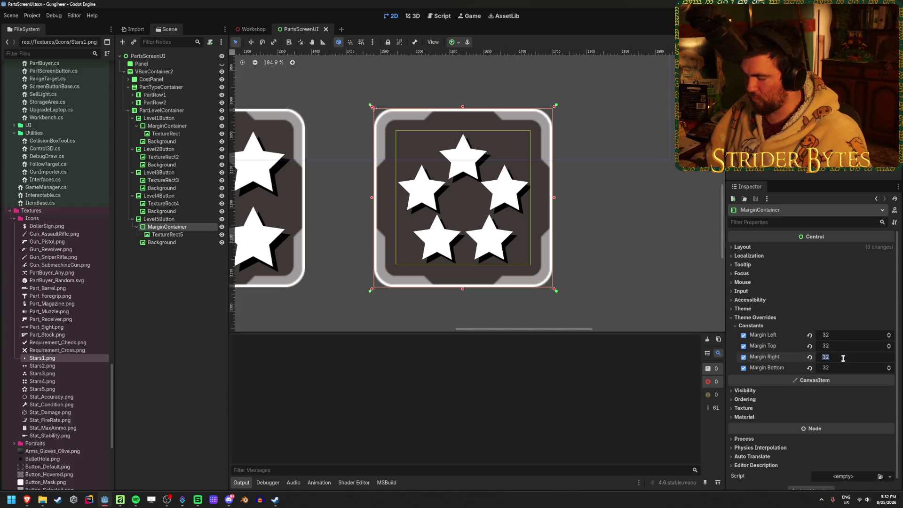
{"action": "type", "text": "30"}
Try margins of 30 on the five-star container, then undo the change
{"action": "key", "text": "Tab"}
{"action": "type", "text": "30"}
{"action": "key", "text": "Tab"}
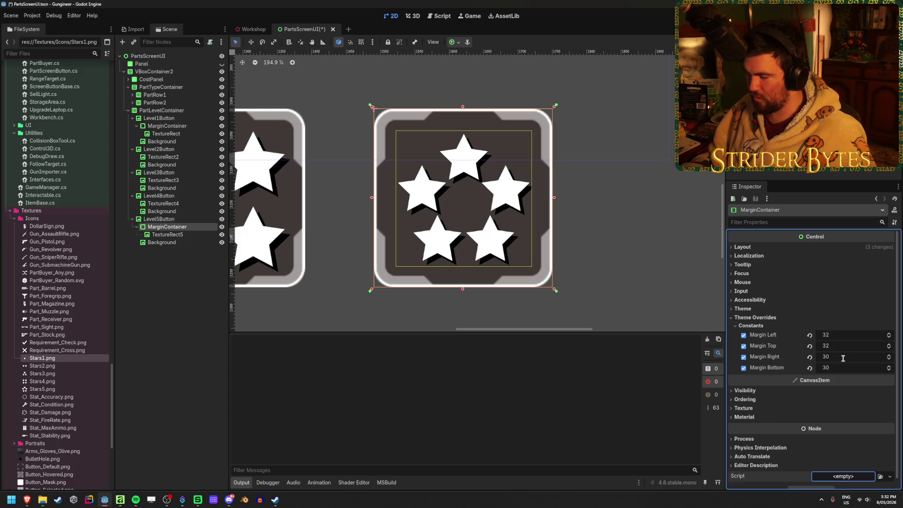
{"action": "key", "text": "ctrl+z"}
{"action": "key", "text": "ctrl+z"}
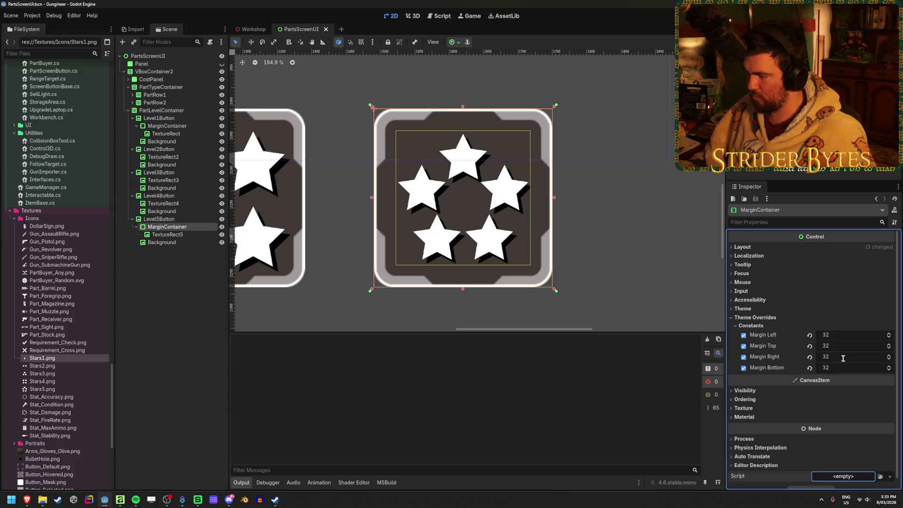
{"action": "mouse_move", "coordinate": [843, 358]}
{"action": "left_mouse_down"}
{"action": "mouse_move", "coordinate": [832, 358]}
{"action": "mouse_move", "coordinate": [842, 340]}
{"action": "left_mouse_up"}
{"action": "key", "text": "ctrl+z"}
Set the container's left and top margins to 16 and preview the stars
{"action": "left_click", "coordinate": [842, 336]}
{"action": "type", "text": "30"}
{"action": "key", "text": "Tab"}
{"action": "type", "text": "30"}
{"action": "key", "text": "Tab"}
{"action": "left_click", "coordinate": [691, 262]}
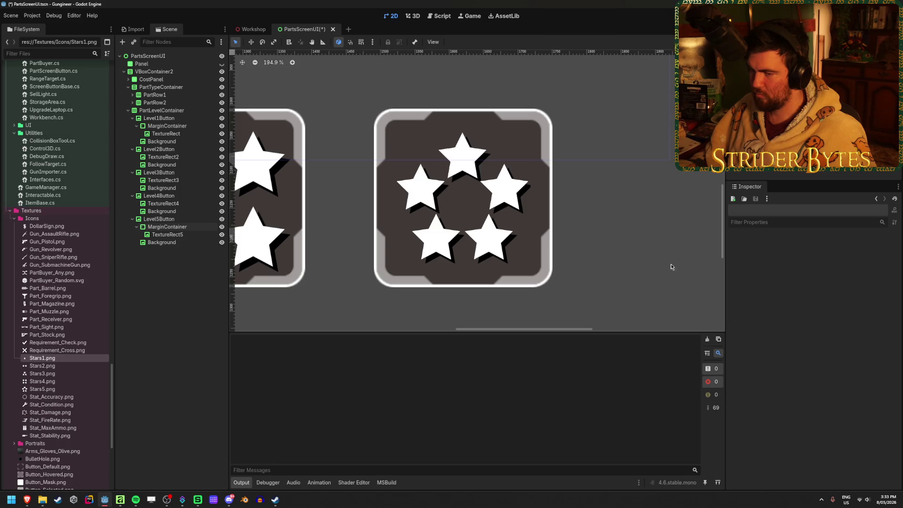
Set the remaining margins to 16 so all four sides match, and preview the stars
{"action": "left_click", "coordinate": [163, 227]}
{"action": "type", "text": "32"}
{"action": "key", "text": "Tab"}
{"action": "type", "text": "32"}
{"action": "key", "text": "Tab"}
{"action": "left_click", "coordinate": [845, 336]}
{"action": "type", "text": "16"}
{"action": "key", "text": "Tab"}
{"action": "type", "text": "16"}
{"action": "key", "text": "Tab"}
{"action": "type", "text": "16"}
{"action": "key", "text": "Tab"}
{"action": "type", "text": "16"}
{"action": "key", "text": "Tab"}
{"action": "left_click", "coordinate": [416, 294]}
{"action": "scroll", "coordinate": [415, 295], "scroll_direction": "down", "scroll_amount": 1}
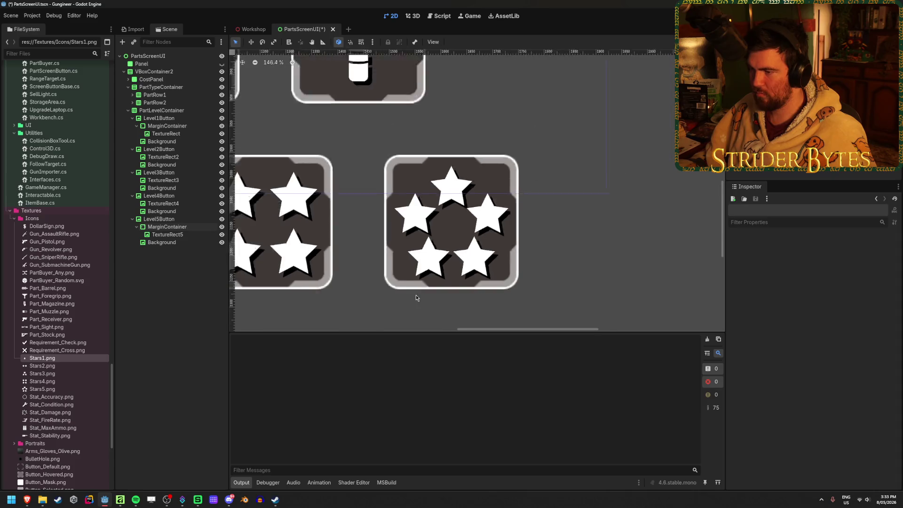
{"action": "scroll", "coordinate": [428, 294], "scroll_direction": "down", "scroll_amount": 3}
{"action": "scroll", "coordinate": [428, 294], "scroll_direction": "down", "scroll_amount": 1}
{"action": "scroll", "coordinate": [428, 294], "scroll_direction": "up", "scroll_amount": 1}
{"action": "scroll", "coordinate": [428, 294], "scroll_direction": "up", "scroll_amount": 4}
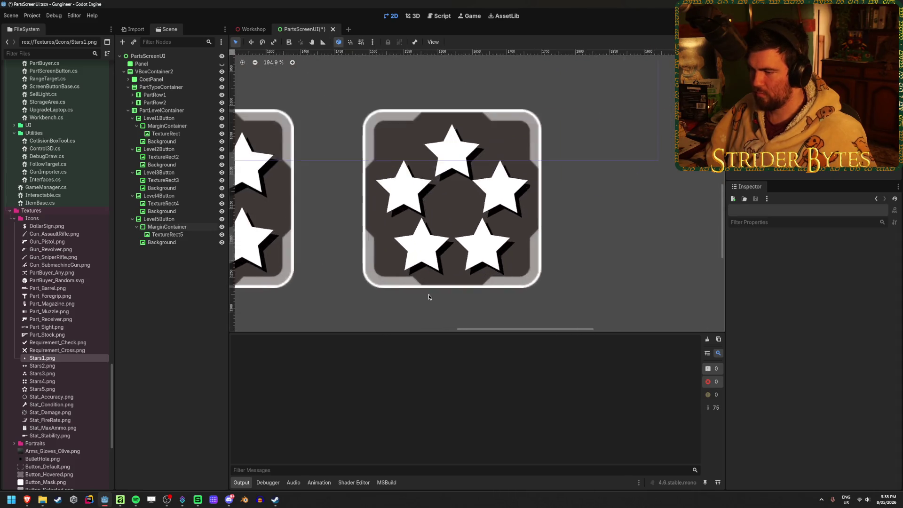
{"action": "scroll", "coordinate": [428, 294], "scroll_direction": "up", "scroll_amount": 2}
{"action": "scroll", "coordinate": [459, 254], "scroll_direction": "up", "scroll_amount": 1}
{"action": "scroll", "coordinate": [482, 261], "scroll_direction": "down", "scroll_amount": 1}
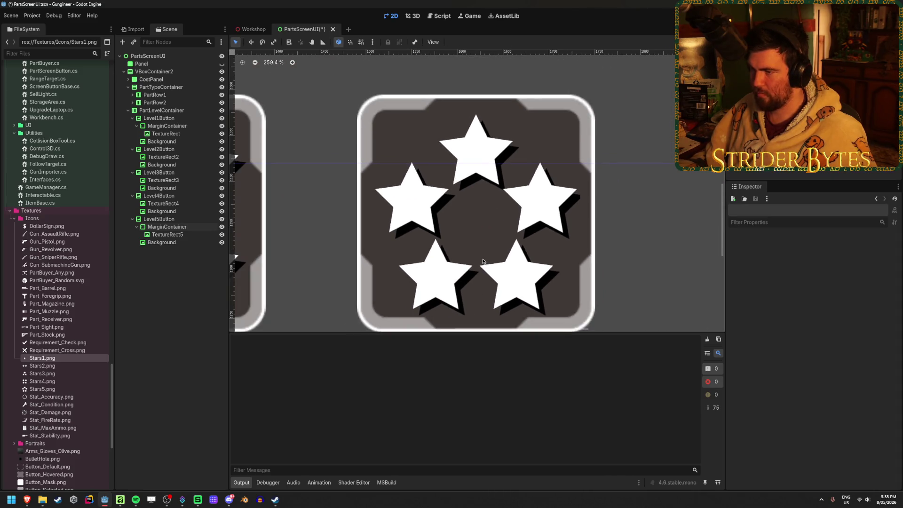
{"action": "left_click_drag", "start_coordinate": [483, 261], "coordinate": [482, 240]}
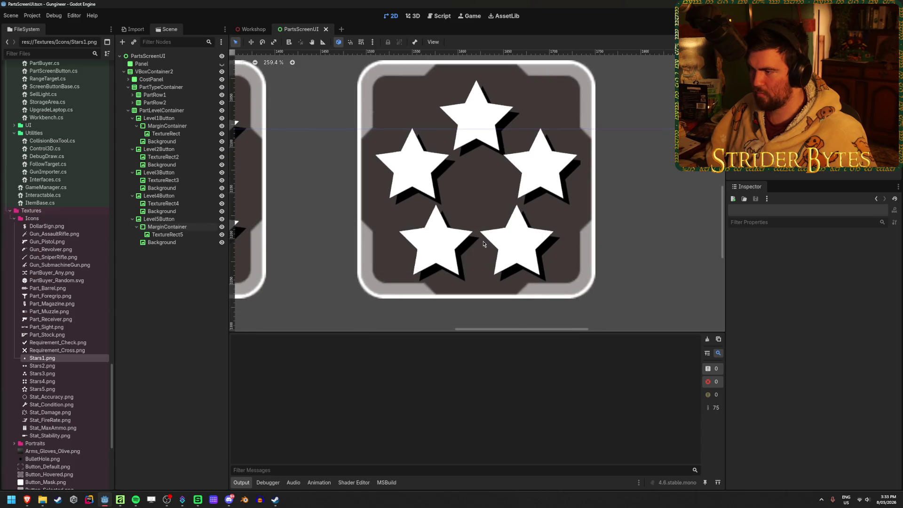
{"action": "scroll", "coordinate": [605, 141], "scroll_direction": "up", "scroll_amount": 2}
{"action": "scroll", "coordinate": [558, 201], "scroll_direction": "up", "scroll_amount": 2}
{"action": "scroll", "coordinate": [559, 200], "scroll_direction": "up", "scroll_amount": 2}
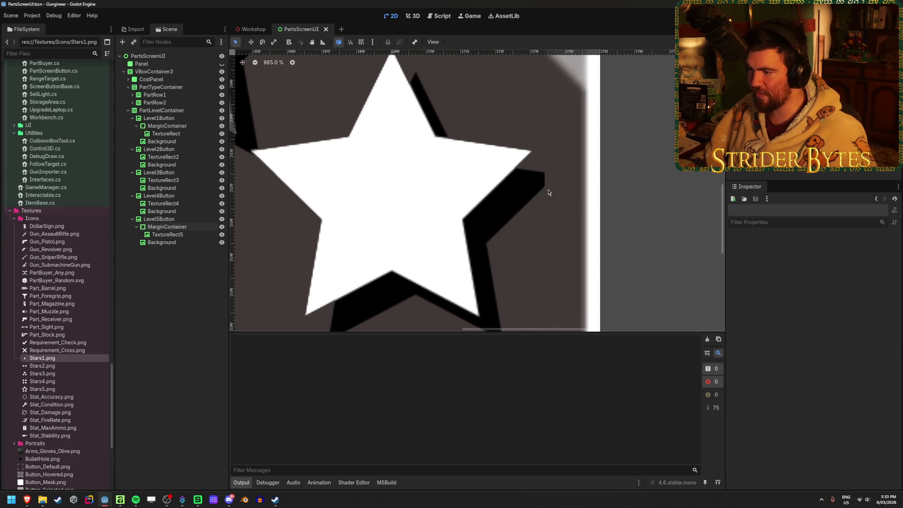
{"action": "scroll", "coordinate": [548, 192], "scroll_direction": "down", "scroll_amount": 2}
{"action": "scroll", "coordinate": [546, 196], "scroll_direction": "down", "scroll_amount": 2}
{"action": "scroll", "coordinate": [546, 195], "scroll_direction": "down", "scroll_amount": 1}
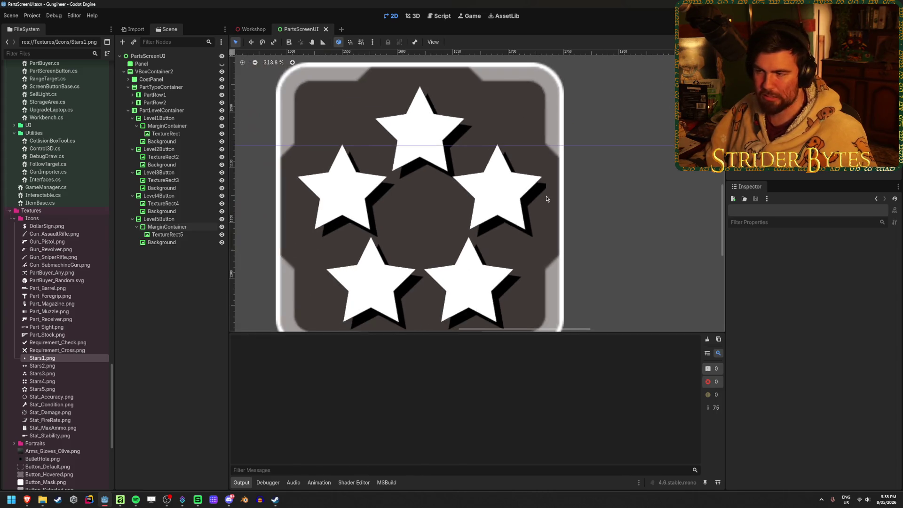
Inspect TextureRect5 and its MarginContainer, then start reordering TextureRect5 under Level5Button
{"action": "left_click", "coordinate": [165, 227]}
{"action": "left_click", "coordinate": [169, 234]}
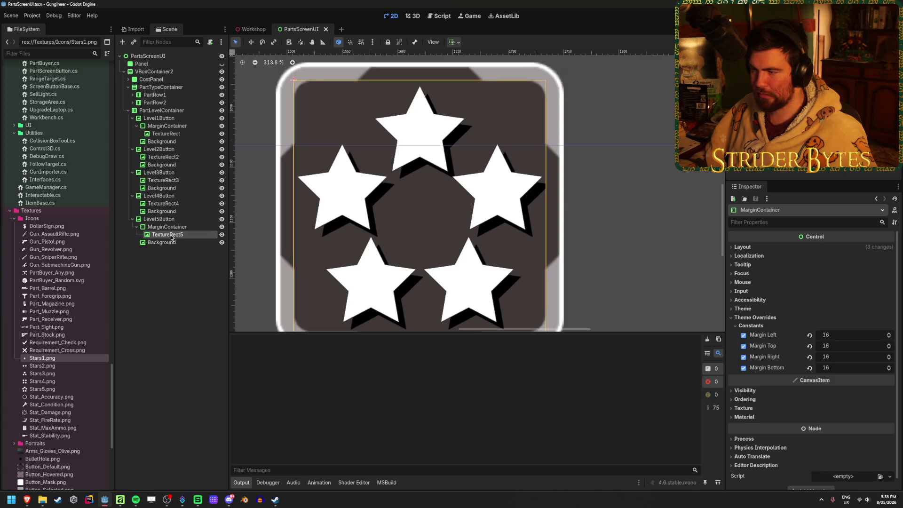
{"action": "left_click", "coordinate": [171, 227]}
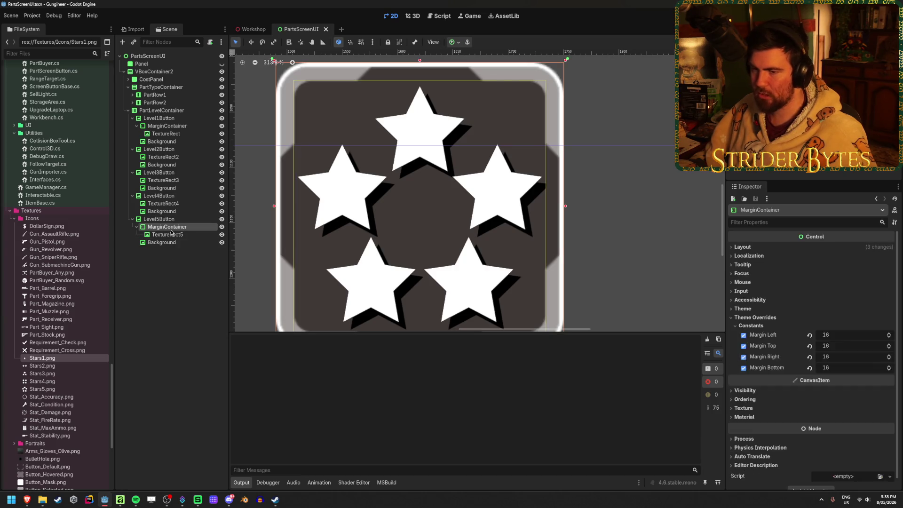
{"action": "scroll", "coordinate": [366, 226], "scroll_direction": "down", "scroll_amount": 1}
{"action": "scroll", "coordinate": [403, 228], "scroll_direction": "down", "scroll_amount": 1}
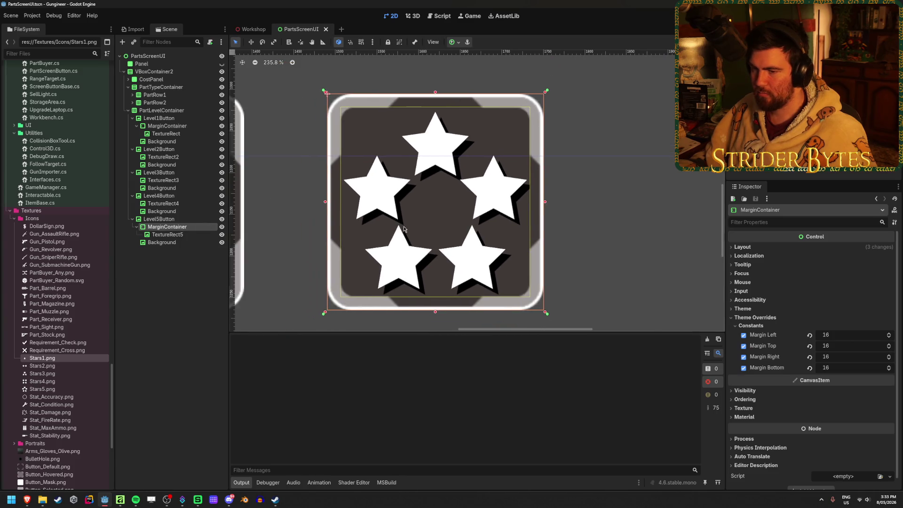
{"action": "left_click", "coordinate": [167, 235]}
{"action": "left_click_drag", "start_coordinate": [163, 227], "coordinate": [164, 227]}
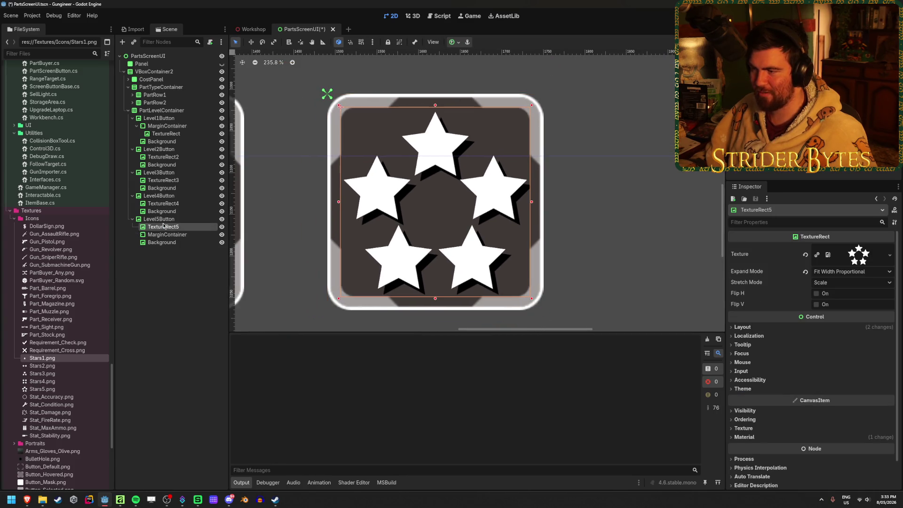
{"action": "scroll", "coordinate": [635, 177], "scroll_direction": "up", "scroll_amount": 3}
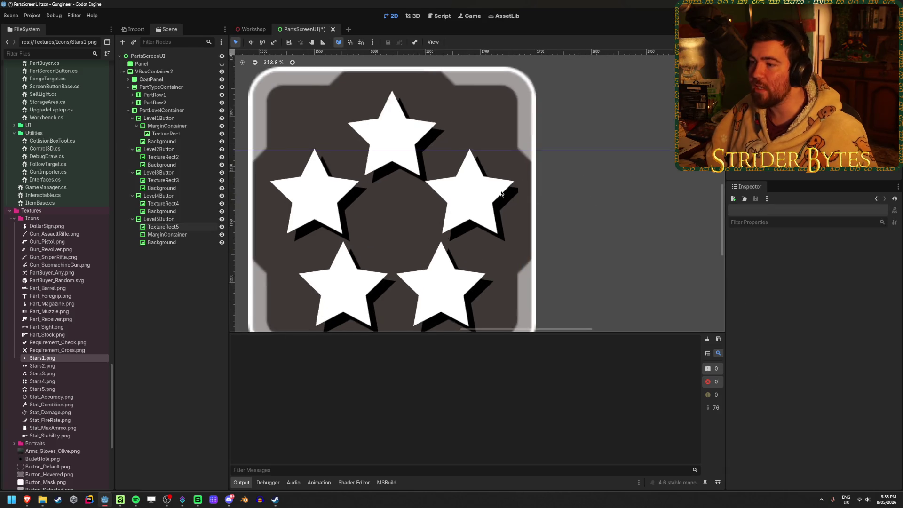
{"action": "scroll", "coordinate": [636, 176], "scroll_direction": "down", "scroll_amount": 1}
{"action": "left_click_drag", "start_coordinate": [163, 226], "coordinate": [168, 241]}
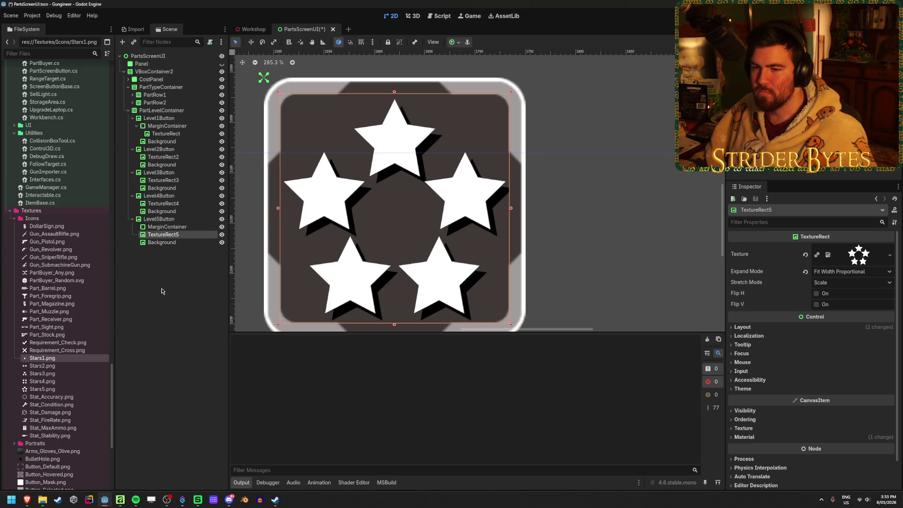
{"action": "scroll", "coordinate": [475, 231], "scroll_direction": "down", "scroll_amount": 2}
Save the scene and nest TextureRect5 inside Level5Button's MarginContainer
{"action": "key", "text": "ctrl+s"}
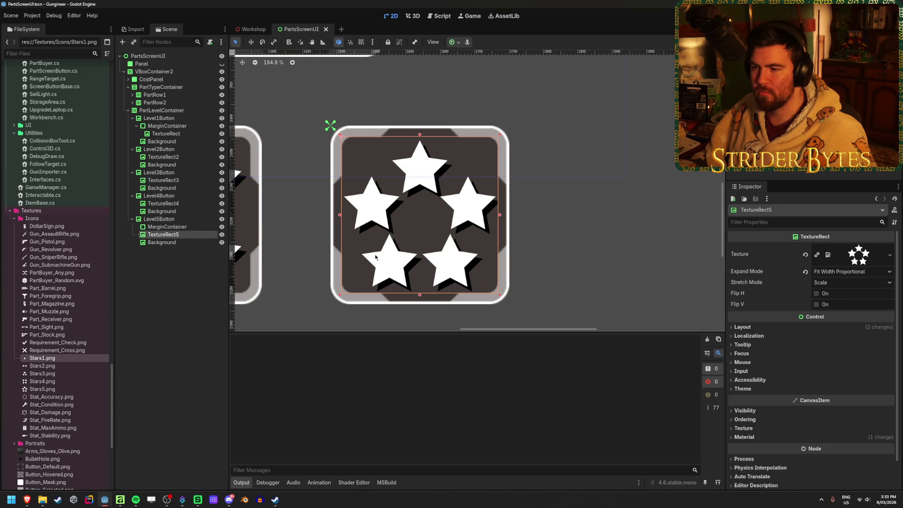
{"action": "scroll", "coordinate": [375, 257], "scroll_direction": "up", "scroll_amount": 2}
{"action": "scroll", "coordinate": [444, 241], "scroll_direction": "up", "scroll_amount": 1}
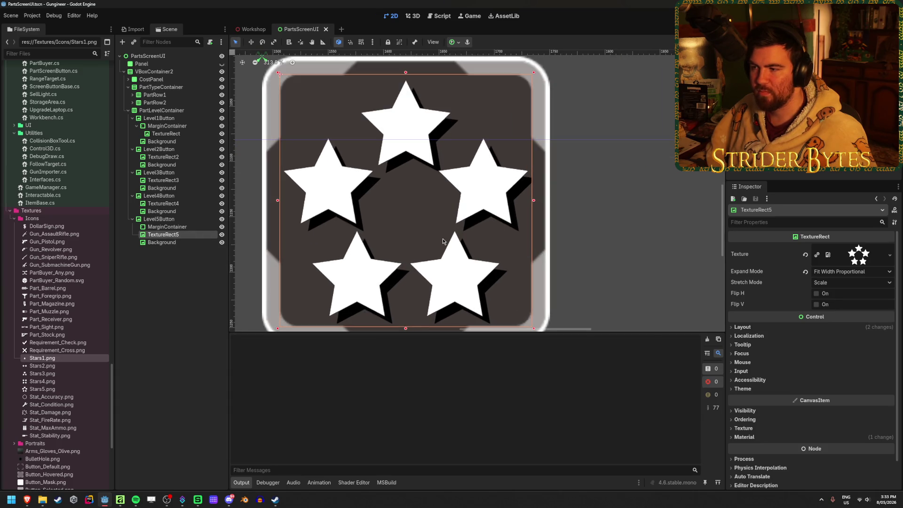
{"action": "left_click", "coordinate": [163, 311]}
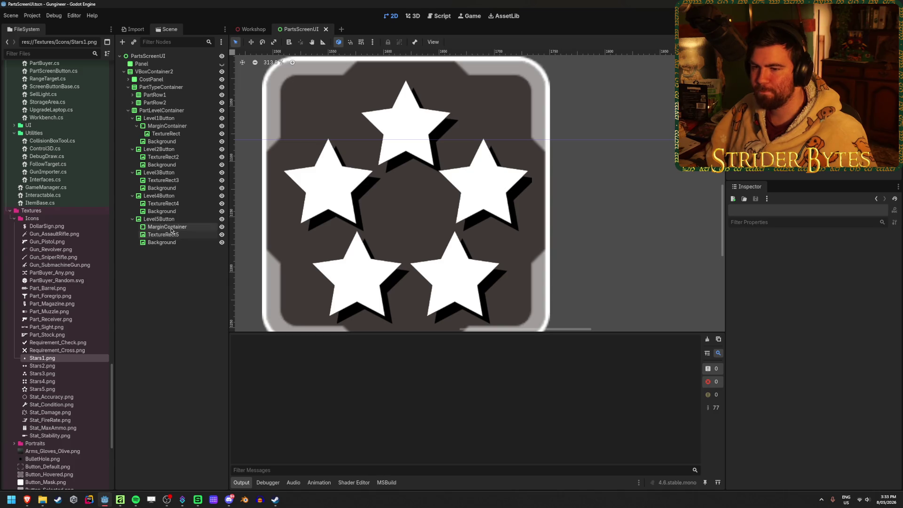
{"action": "left_click_drag", "start_coordinate": [167, 236], "coordinate": [170, 230]}
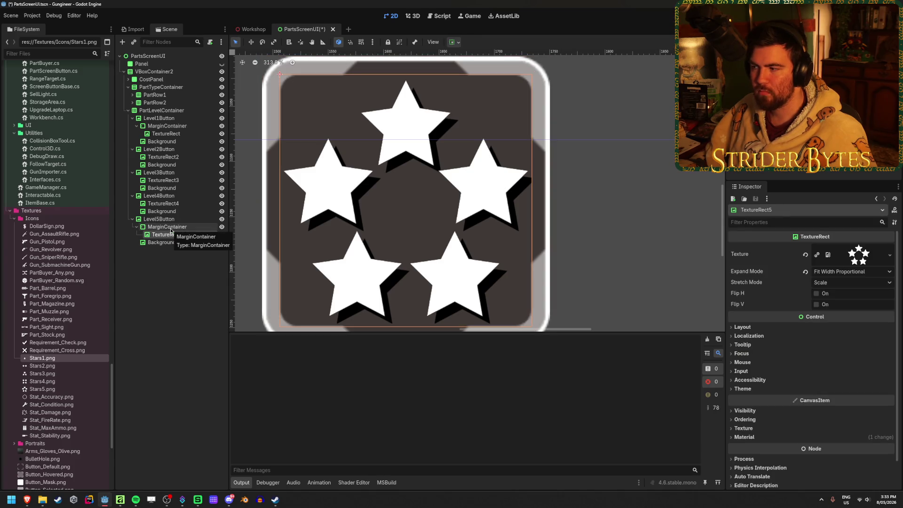
{"action": "scroll", "coordinate": [760, 385], "scroll_direction": "down", "scroll_amount": 2}
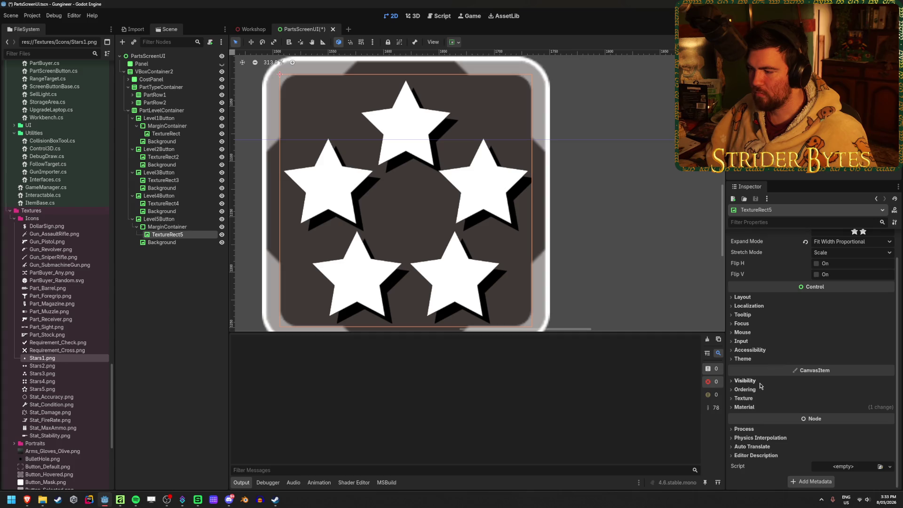
Set the star image's shadow shader Offset x to 0.02 and save to test it
{"action": "left_click", "coordinate": [755, 408]}
{"action": "left_click", "coordinate": [861, 417]}
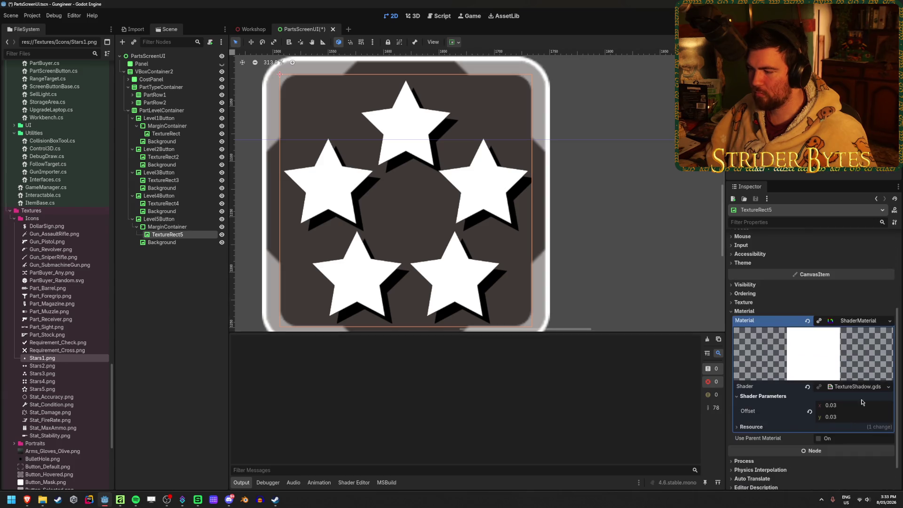
{"action": "left_click", "coordinate": [847, 404]}
{"action": "type", "text": "2"}
{"action": "key", "text": "Tab"}
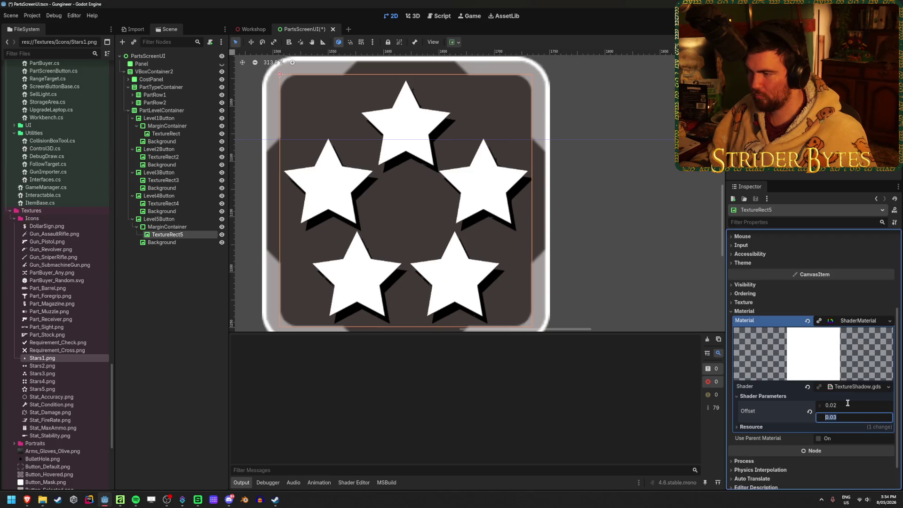
{"action": "left_click", "coordinate": [244, 281]}
{"action": "key", "text": "ctrl+s"}
{"action": "scroll", "coordinate": [343, 229], "scroll_direction": "up", "scroll_amount": 2}
{"action": "scroll", "coordinate": [437, 227], "scroll_direction": "up", "scroll_amount": 1}
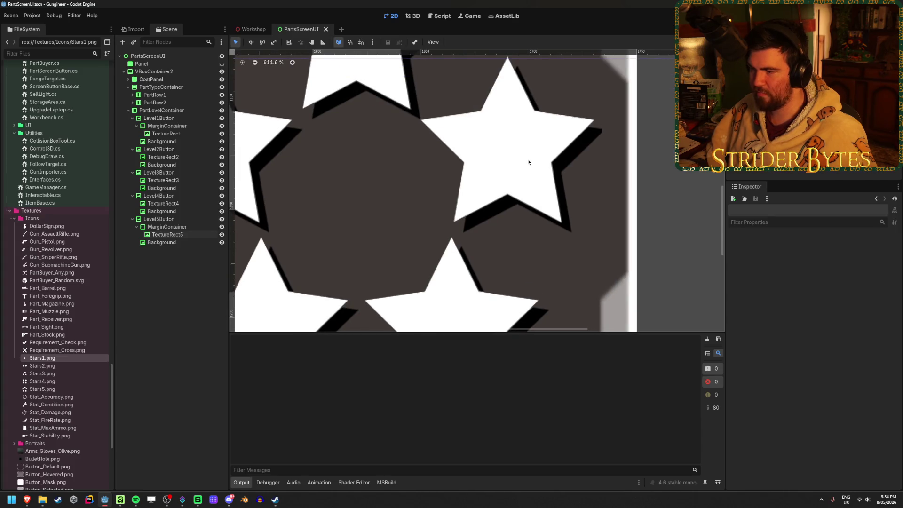
{"action": "scroll", "coordinate": [545, 250], "scroll_direction": "down", "scroll_amount": 1}
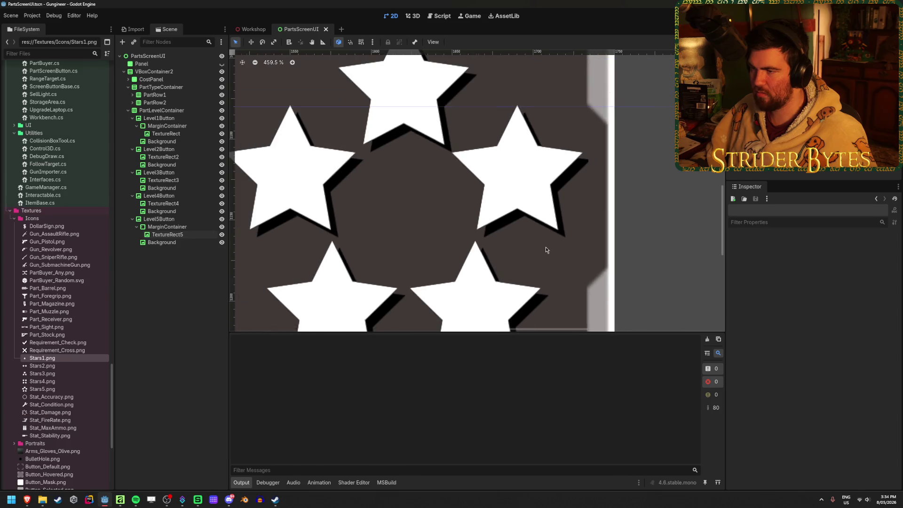
{"action": "scroll", "coordinate": [517, 156], "scroll_direction": "down", "scroll_amount": 1}
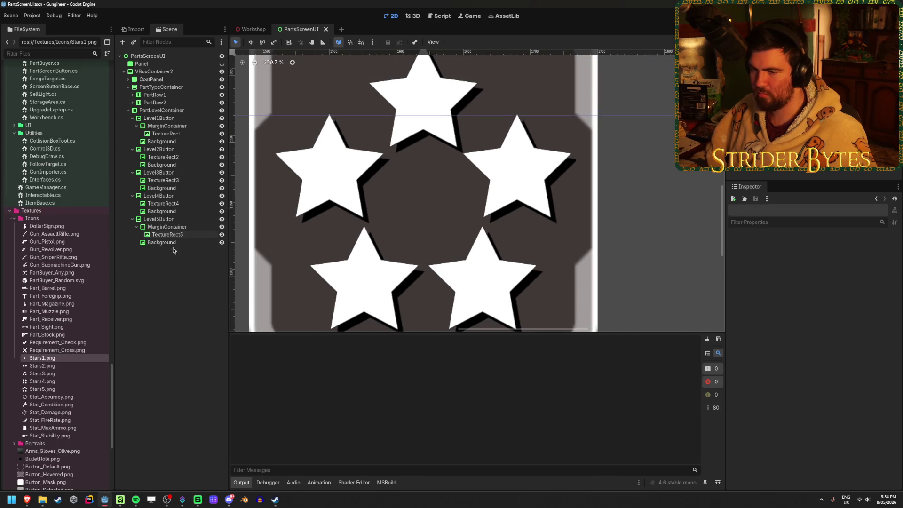
Try other shadow offsets on TextureRect5, restore Offset x to 0.03 and save the scene
{"action": "left_click", "coordinate": [169, 235]}
{"action": "left_click_drag", "start_coordinate": [837, 420], "coordinate": [838, 417]}
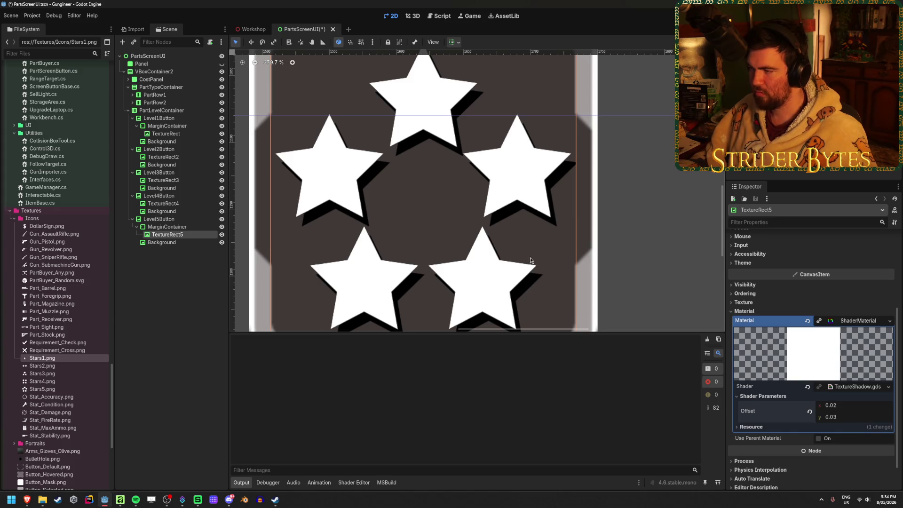
{"action": "scroll", "coordinate": [591, 250], "scroll_direction": "down", "scroll_amount": 1}
{"action": "scroll", "coordinate": [555, 261], "scroll_direction": "down", "scroll_amount": 1}
{"action": "scroll", "coordinate": [555, 261], "scroll_direction": "down", "scroll_amount": 1}
{"action": "scroll", "coordinate": [547, 266], "scroll_direction": "down", "scroll_amount": 1}
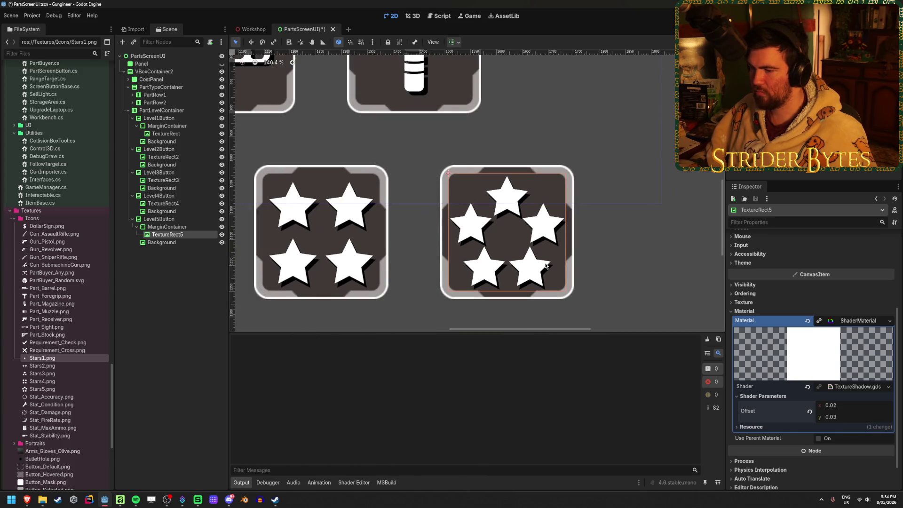
{"action": "left_click", "coordinate": [845, 408]}
{"action": "type", "text": "0.03"}
{"action": "key", "text": "Return"}
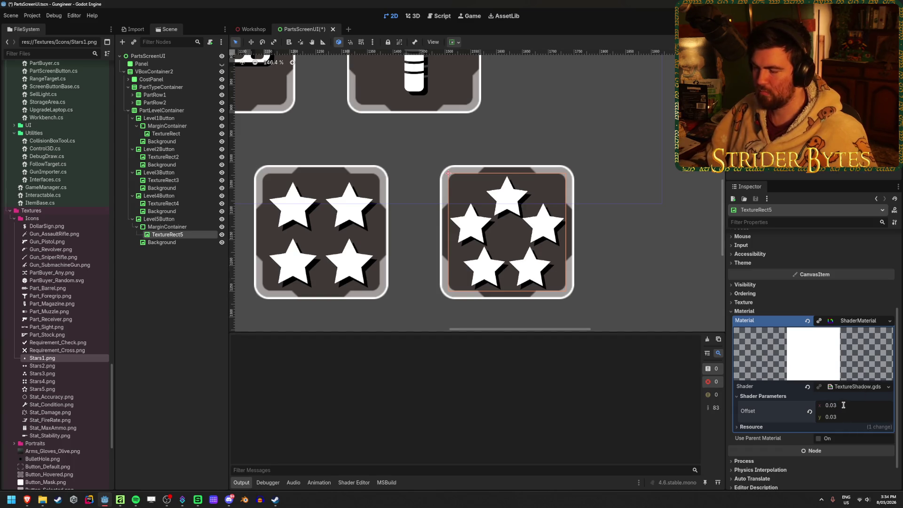
{"action": "left_click", "coordinate": [164, 321]}
{"action": "key", "text": "ctrl+s"}
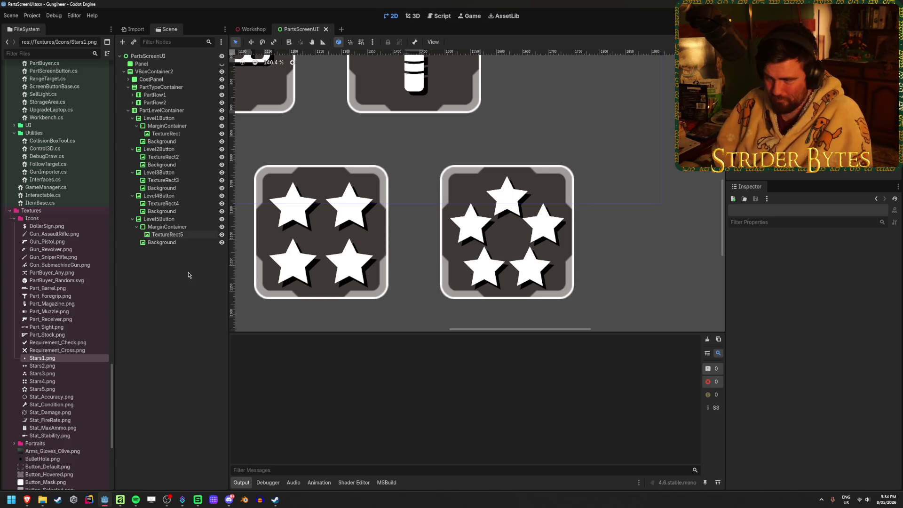
{"action": "scroll", "coordinate": [364, 273], "scroll_direction": "left", "scroll_amount": 2}
{"action": "scroll", "coordinate": [364, 273], "scroll_direction": "up", "scroll_amount": 2}
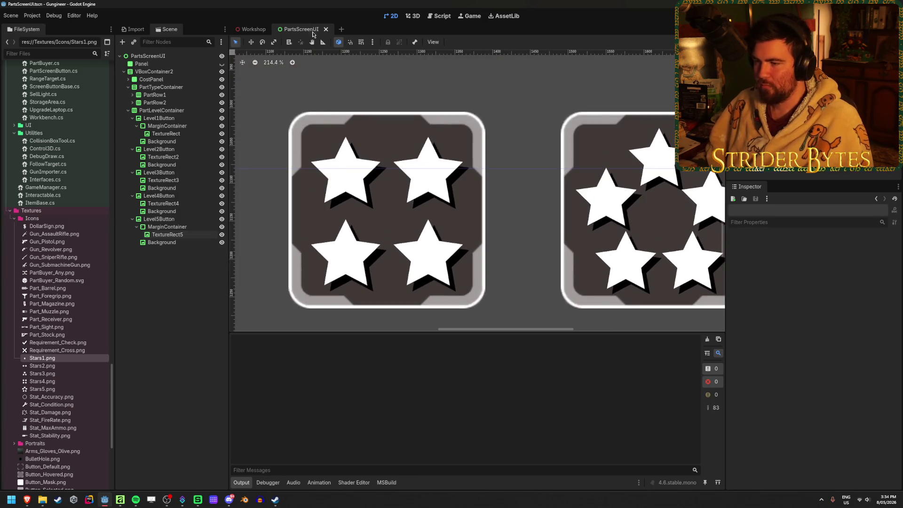
{"action": "scroll", "coordinate": [304, 222], "scroll_direction": "down", "scroll_amount": 2}
Duplicate Level1Button's MarginContainer, empty it, and move the copy into Level2Button
{"action": "left_click", "coordinate": [189, 229]}
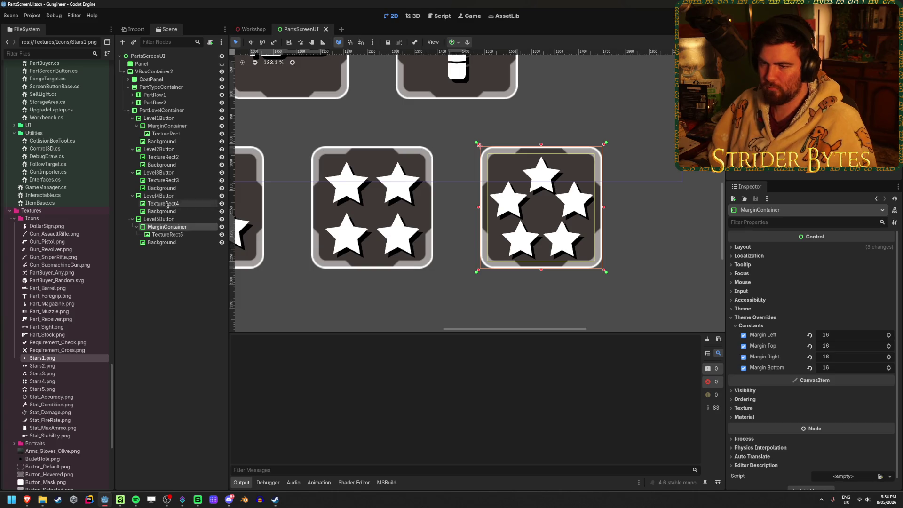
{"action": "left_click", "coordinate": [167, 126]}
{"action": "key", "text": "ctrl+d"}
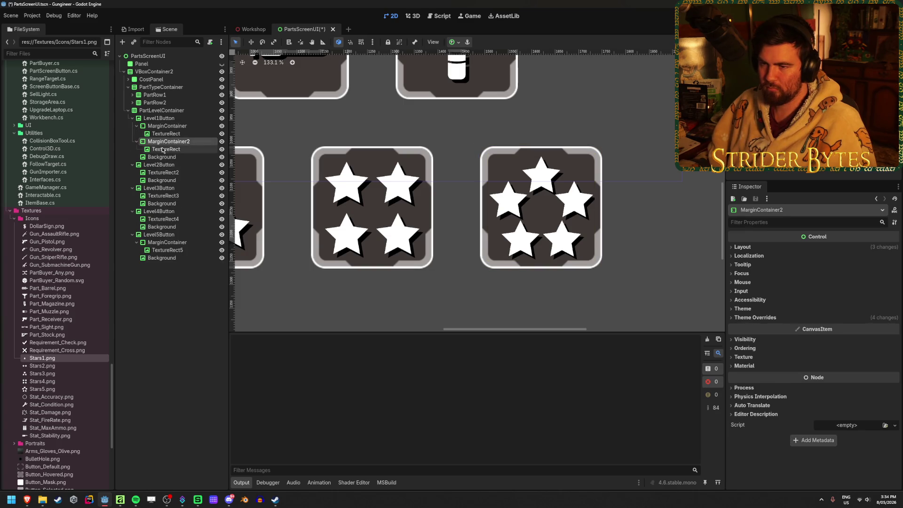
{"action": "left_click", "coordinate": [163, 150]}
{"action": "key", "text": "Delete"}
{"action": "key", "text": "Return"}
{"action": "left_click_drag", "start_coordinate": [166, 144], "coordinate": [167, 165]}
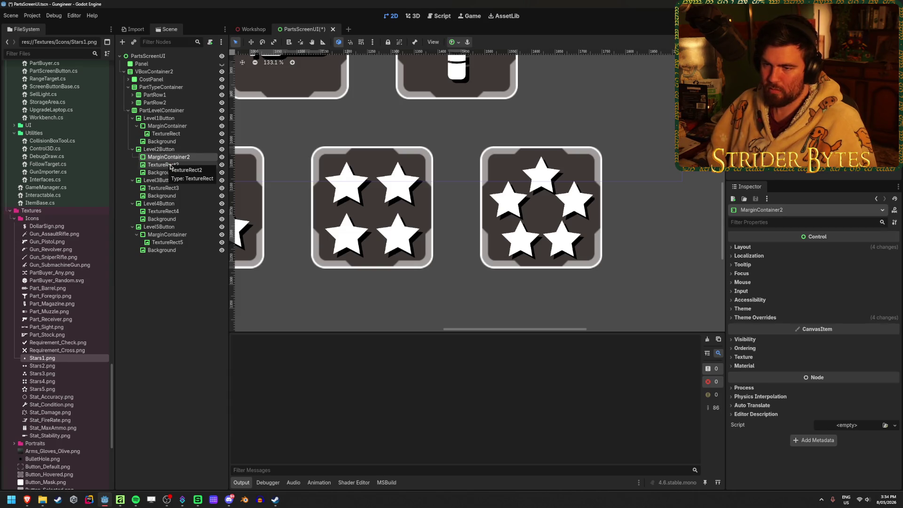
Duplicate the empty margin container into Level3Button and Level4Button, nesting TextureRect4 inside MarginContainer4
{"action": "key", "text": "ctrl+d"}
{"action": "left_click_drag", "start_coordinate": [163, 166], "coordinate": [189, 226]}
{"action": "key", "text": "ctrl+d"}
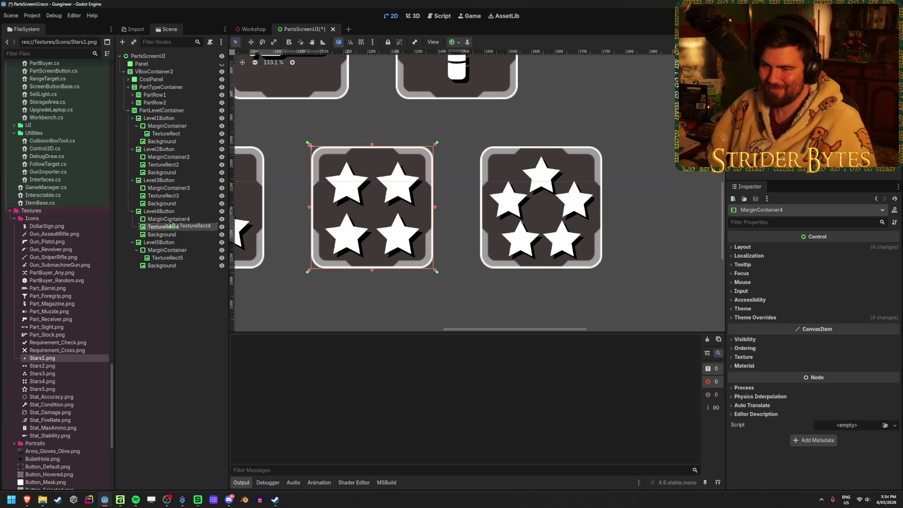
{"action": "mouse_move", "coordinate": [186, 226]}
{"action": "left_mouse_down"}
{"action": "mouse_move", "coordinate": [173, 219]}
{"action": "mouse_move", "coordinate": [170, 157]}
{"action": "left_mouse_up"}
Apply the Full Rect anchor preset to MarginContainer2, 3 and 4 so each fills its button
{"action": "left_click", "coordinate": [169, 157]}
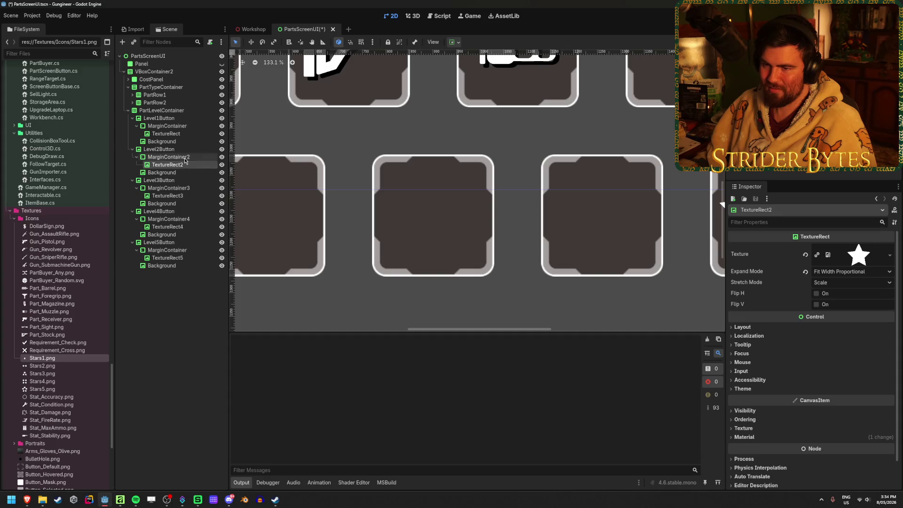
{"action": "left_click", "coordinate": [451, 43]}
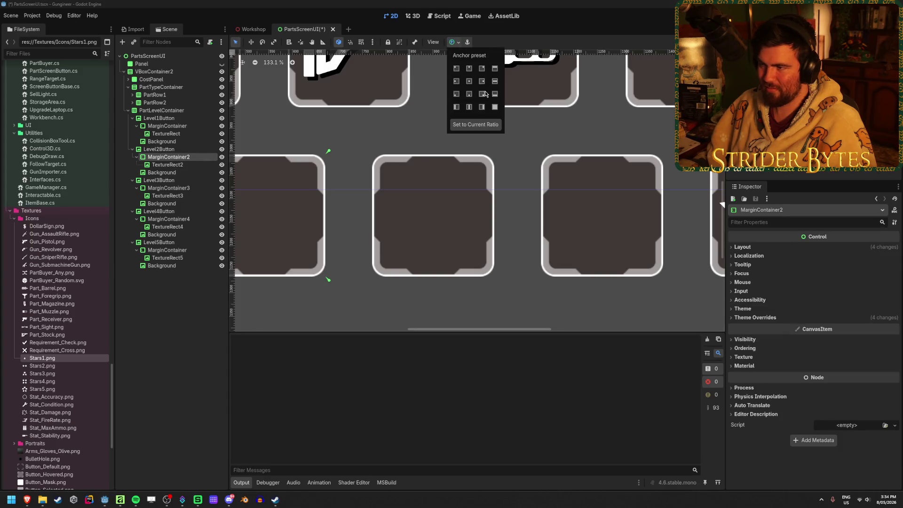
{"action": "left_click", "coordinate": [496, 108]}
{"action": "left_click", "coordinate": [339, 196]}
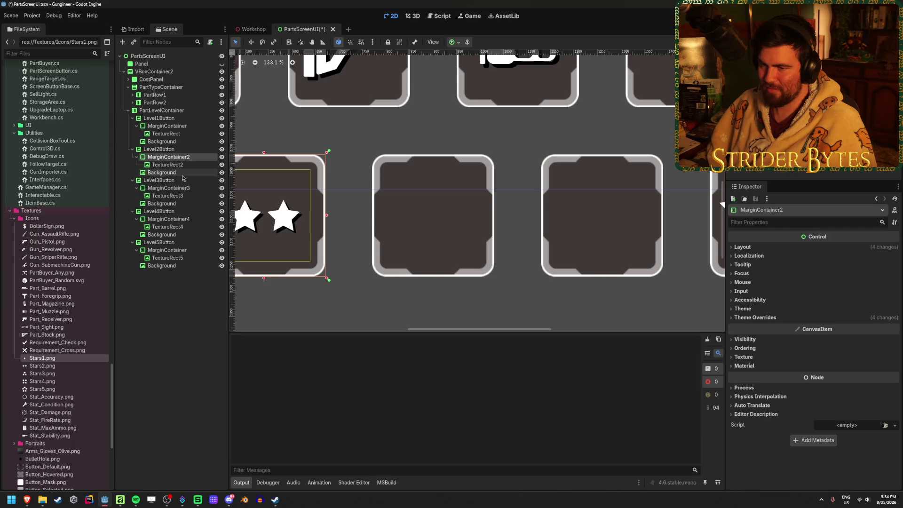
{"action": "left_click", "coordinate": [168, 188]}
{"action": "left_click", "coordinate": [453, 43]}
{"action": "left_click", "coordinate": [495, 107]}
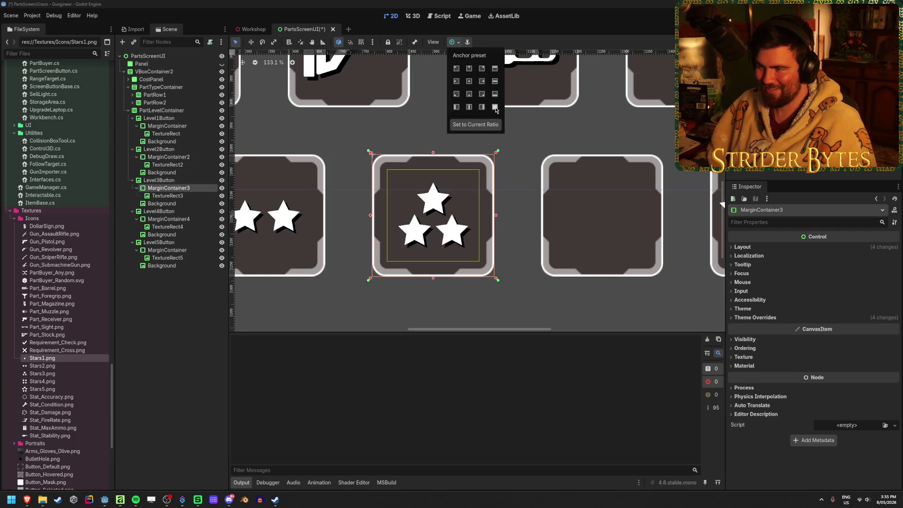
{"action": "left_click", "coordinate": [174, 225]}
{"action": "left_click", "coordinate": [170, 220]}
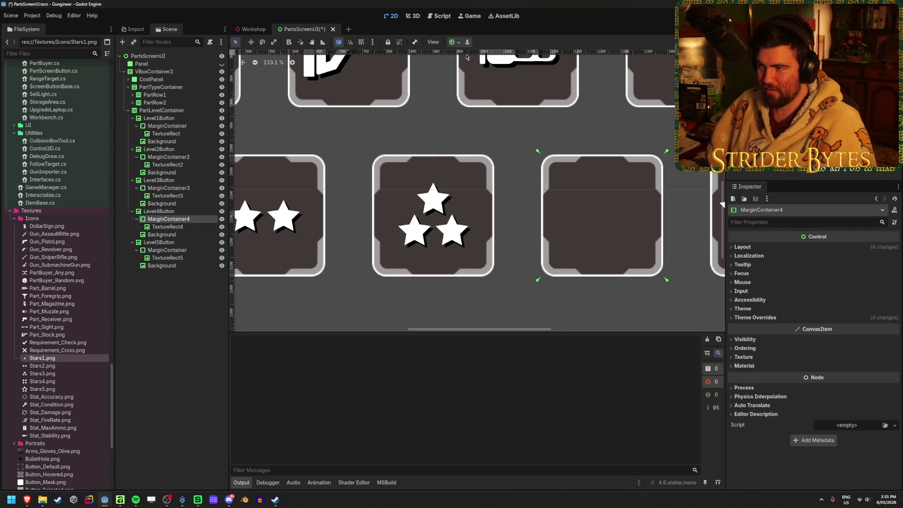
{"action": "left_click", "coordinate": [453, 43]}
{"action": "left_click", "coordinate": [495, 108]}
Save the scene and run the game to test the level buttons
{"action": "key", "text": "ctrl+s"}
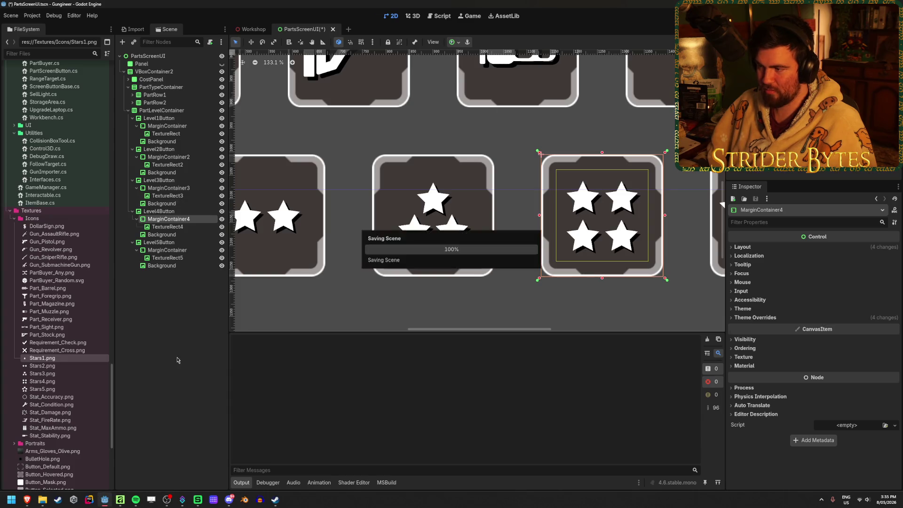
{"action": "left_click", "coordinate": [433, 294]}
{"action": "key", "text": "F5"}
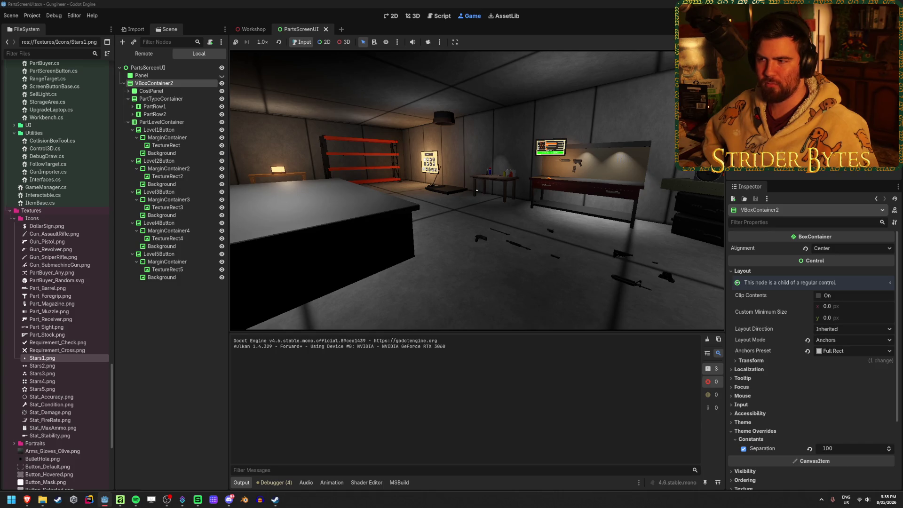
Walk back and forth around the parts panel in the running game to inspect it from all sides
{"action": "key", "text": "w"}
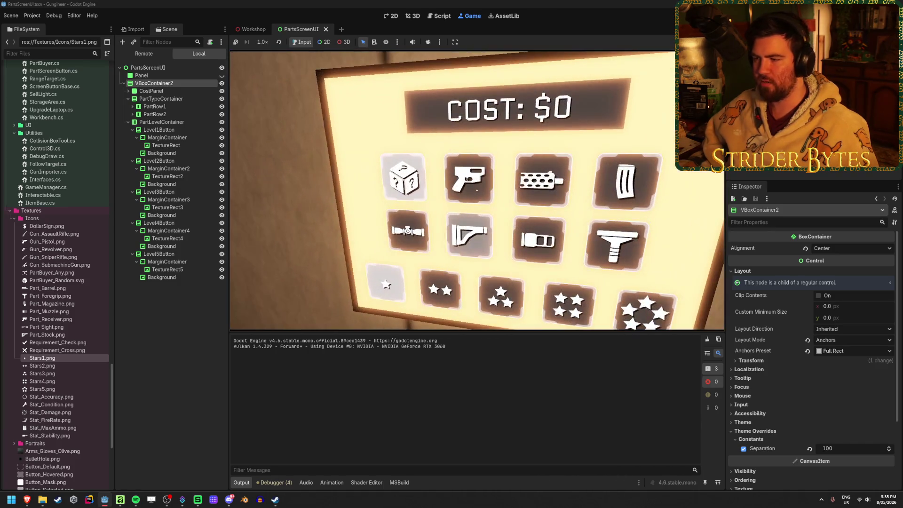
{"action": "key", "text": "s"}
{"action": "key", "text": "w"}
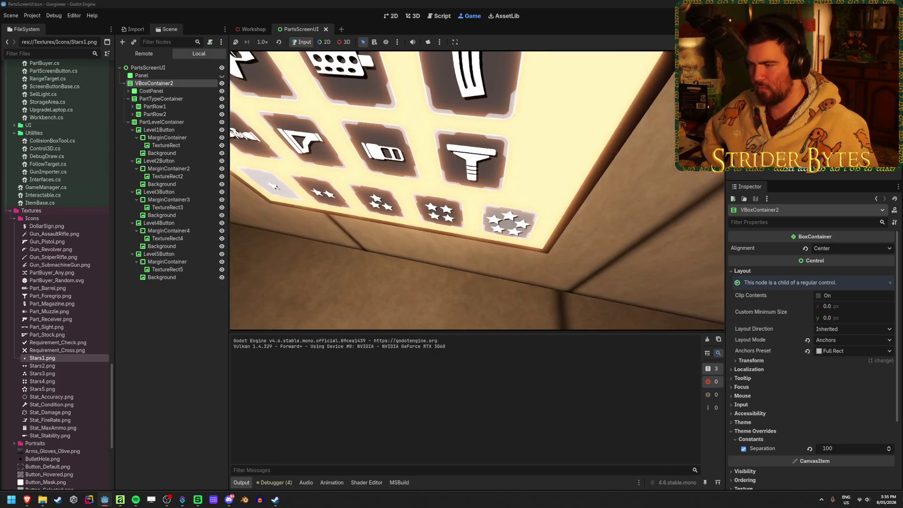
{"action": "key", "text": "s"}
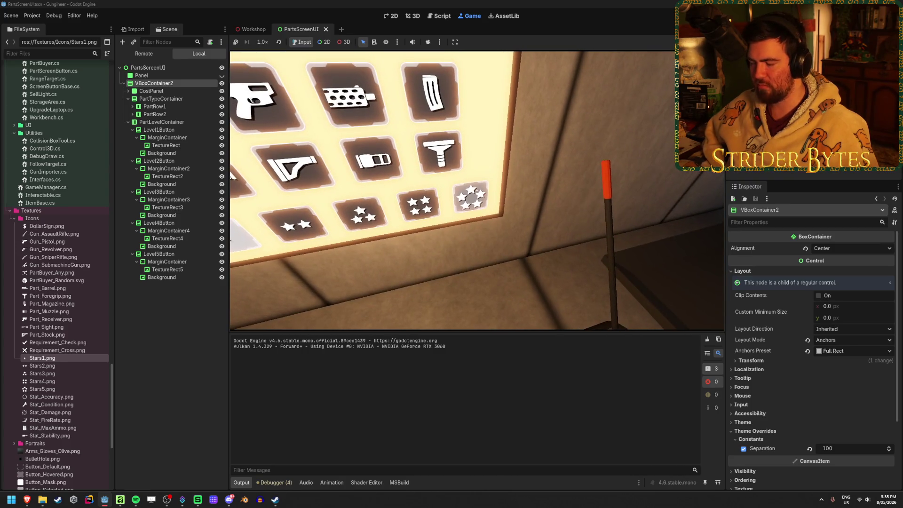
{"action": "key", "text": "w"}
{"action": "key", "text": "s"}
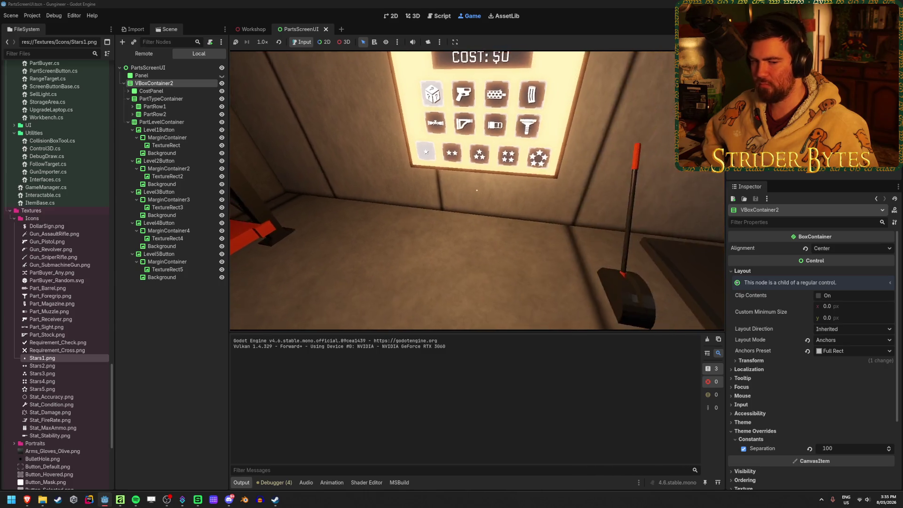
{"action": "key", "text": "w"}
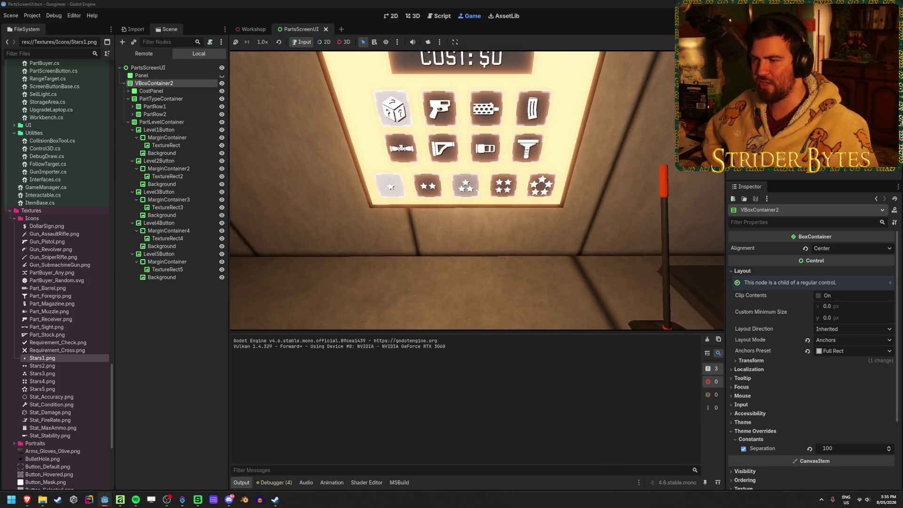
{"action": "key", "text": "s"}
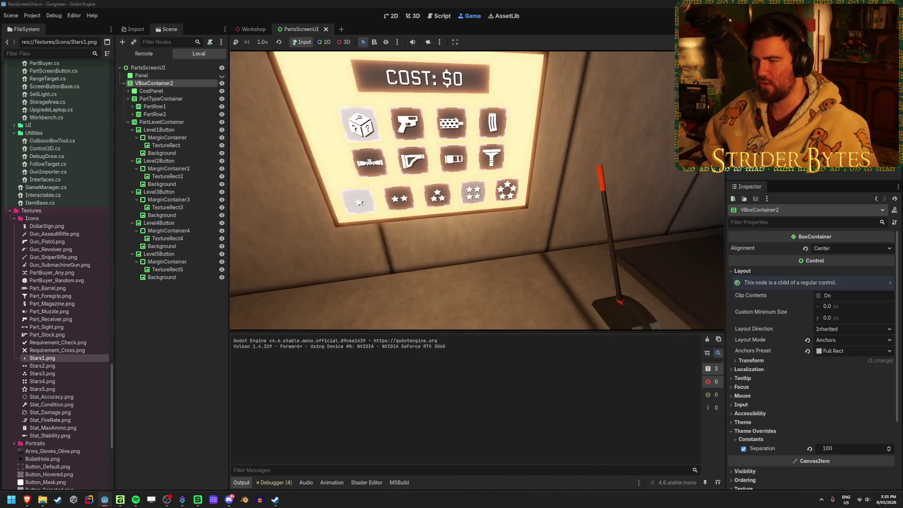
{"action": "key", "text": "w"}
{"action": "key", "text": "s"}
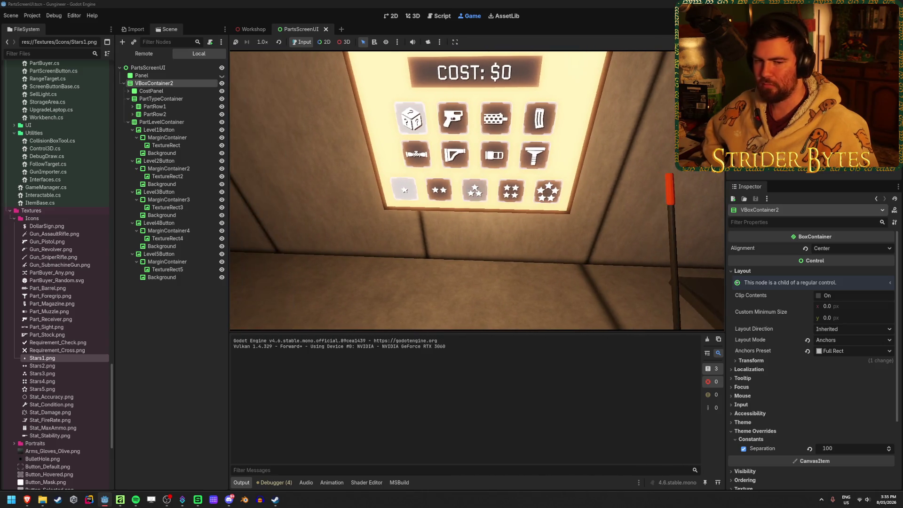
{"action": "key", "text": "s"}
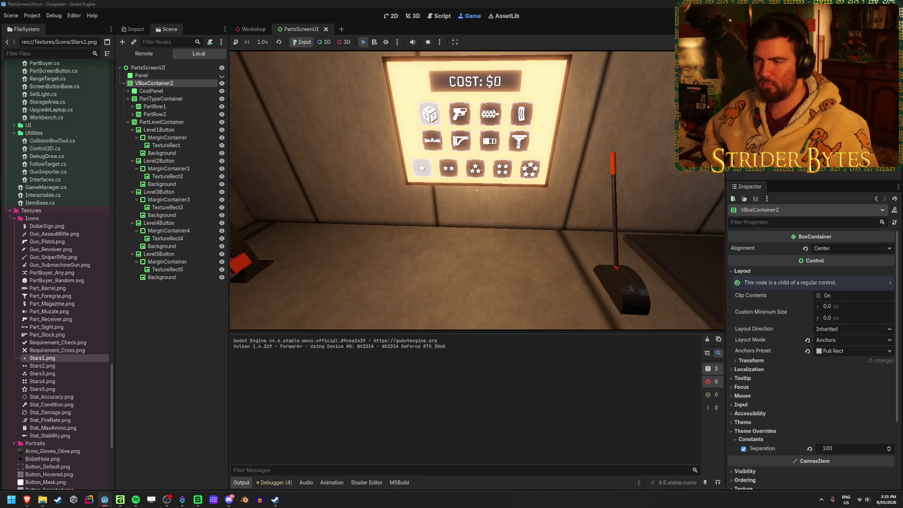
{"action": "key", "text": "w"}
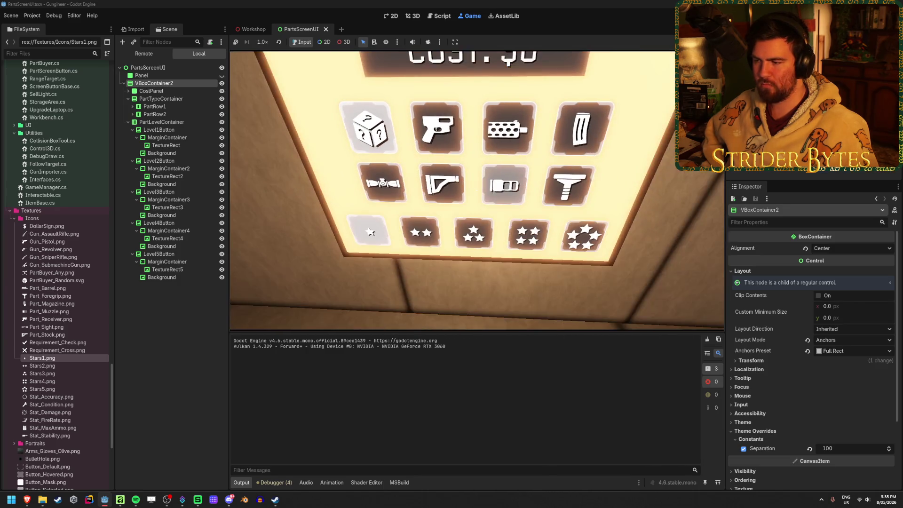
{"action": "key", "text": "s"}
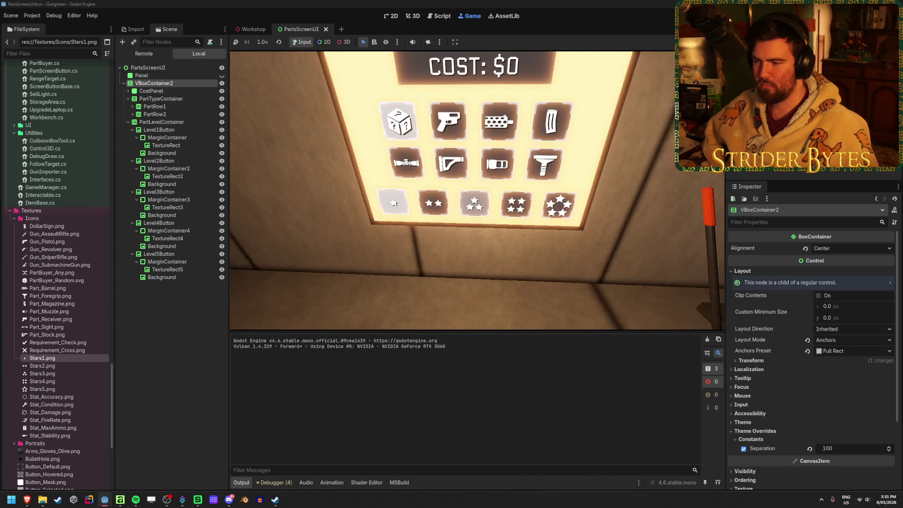
{"action": "key", "text": "w"}
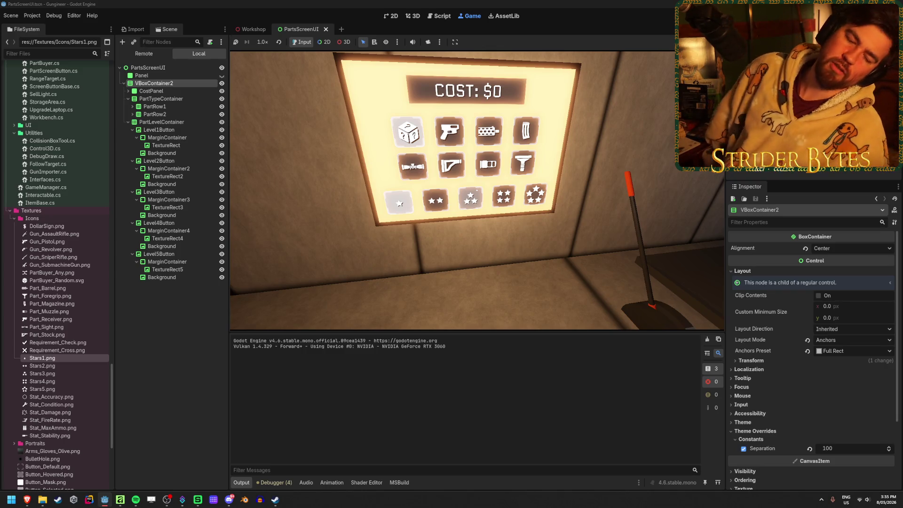
{"action": "key", "text": "w"}
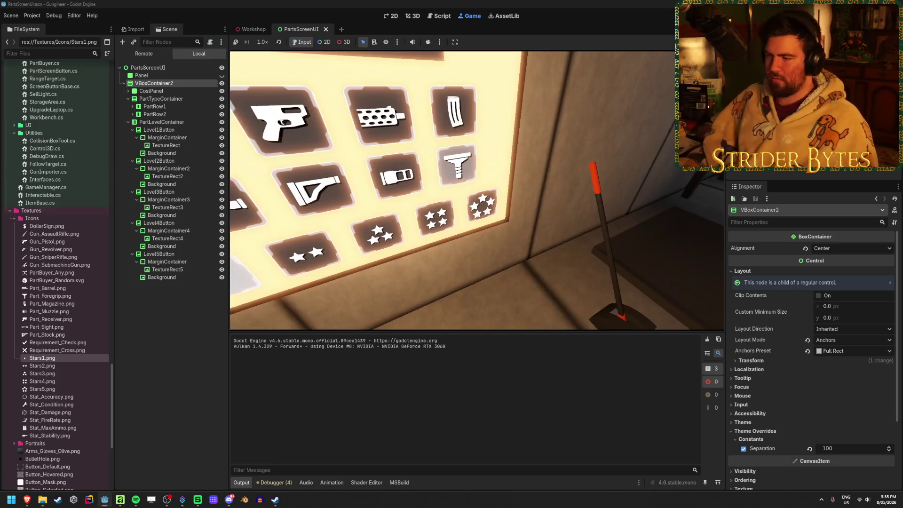
{"action": "key", "text": "w"}
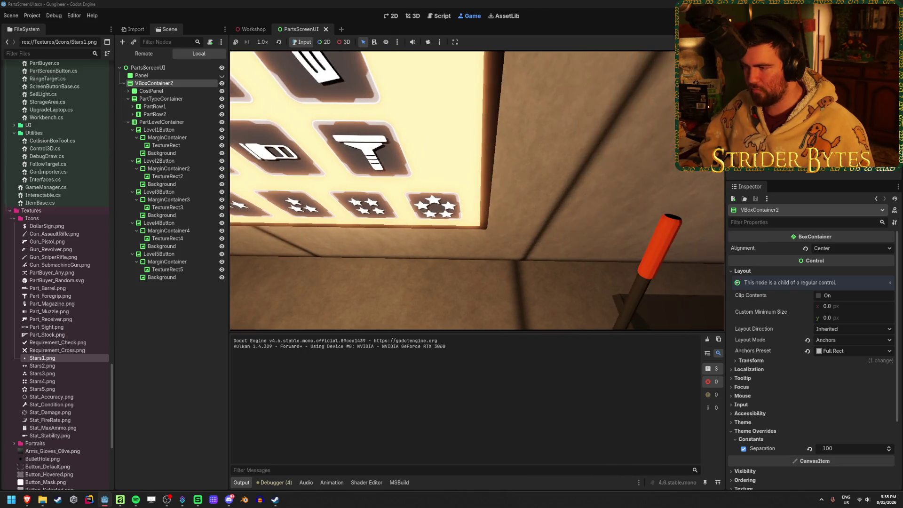
{"action": "key", "text": "s"}
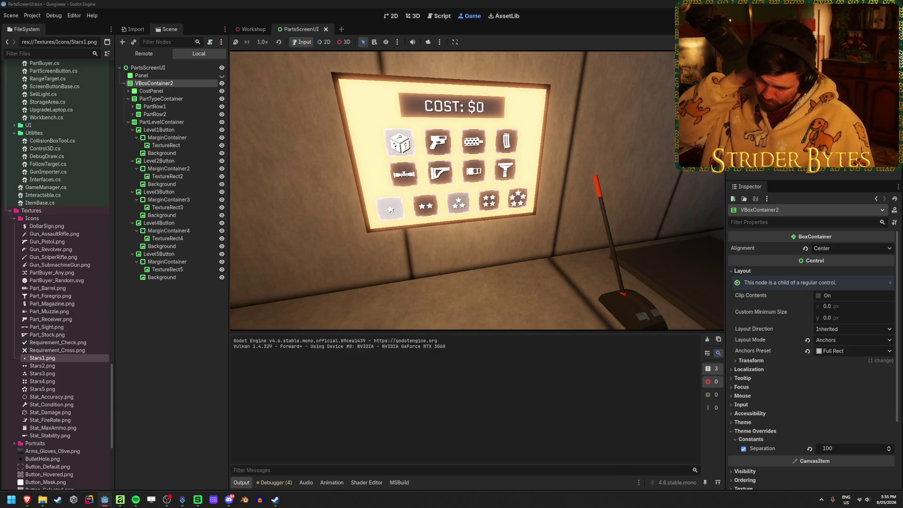
{"action": "key", "text": "w"}
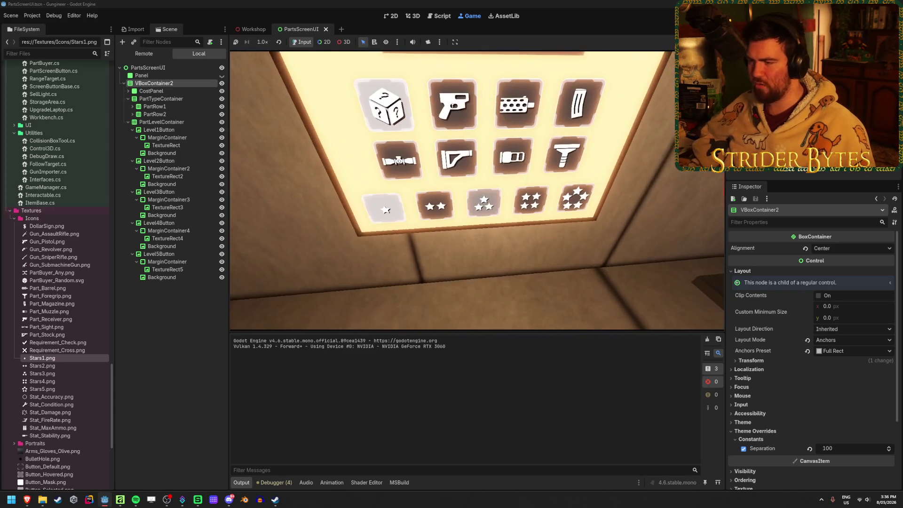
{"action": "key", "text": "s"}
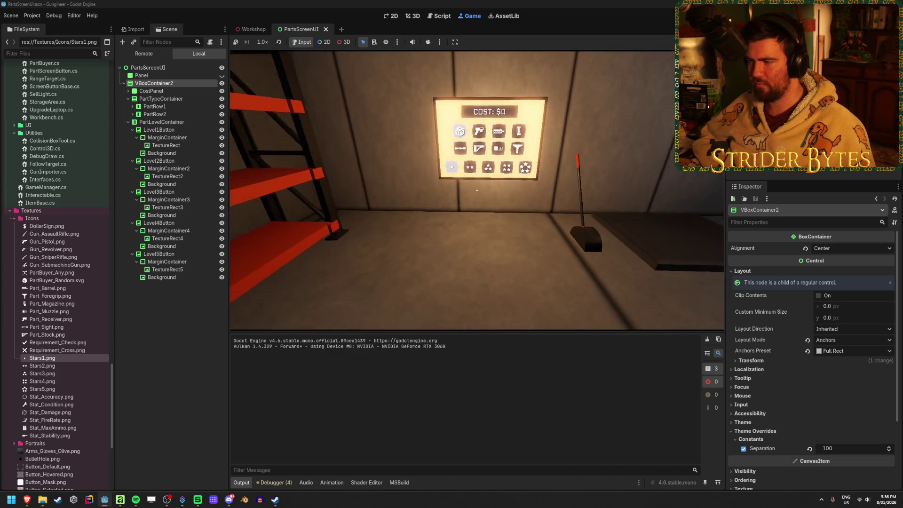
{"action": "key", "text": "w"}
Stop the game, fit the whole parts UI in the 2D view and switch to the Workshop scene
{"action": "key", "text": "F8"}
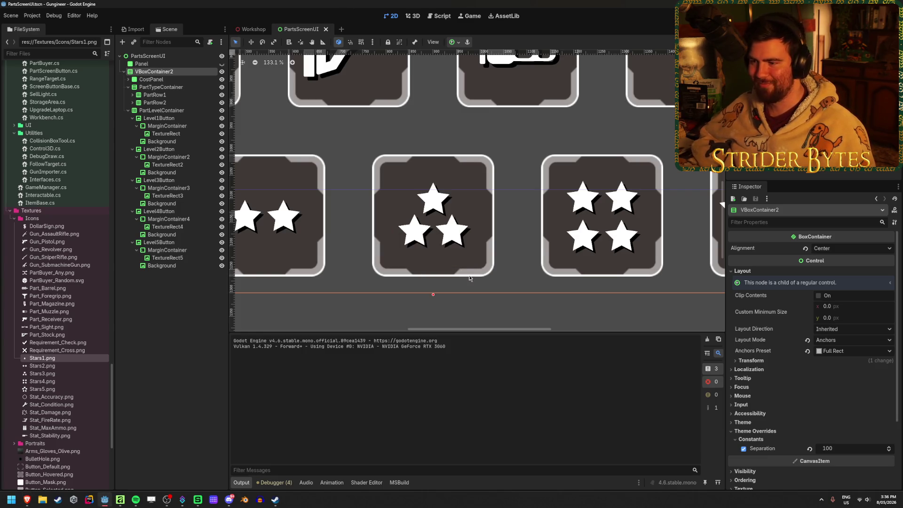
{"action": "key", "text": "f"}
{"action": "left_click", "coordinate": [312, 275]}
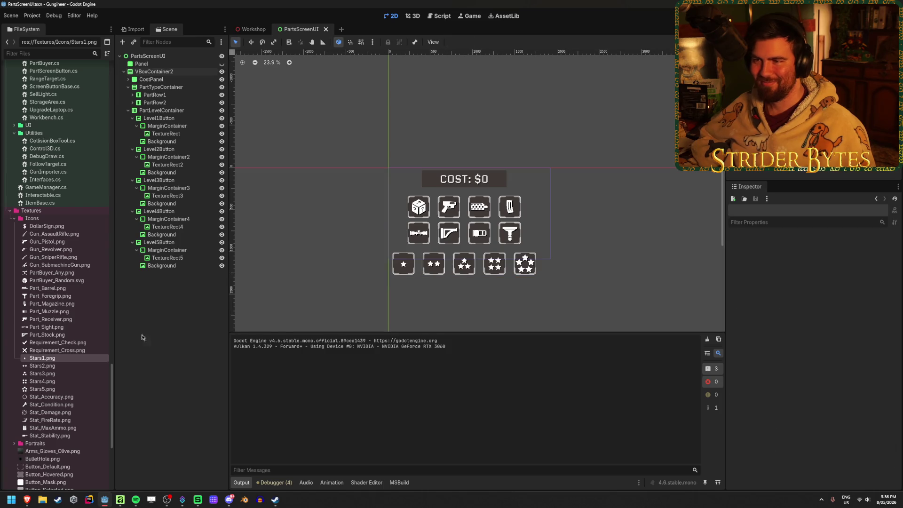
{"action": "left_click", "coordinate": [124, 71]}
{"action": "left_click", "coordinate": [254, 30]}
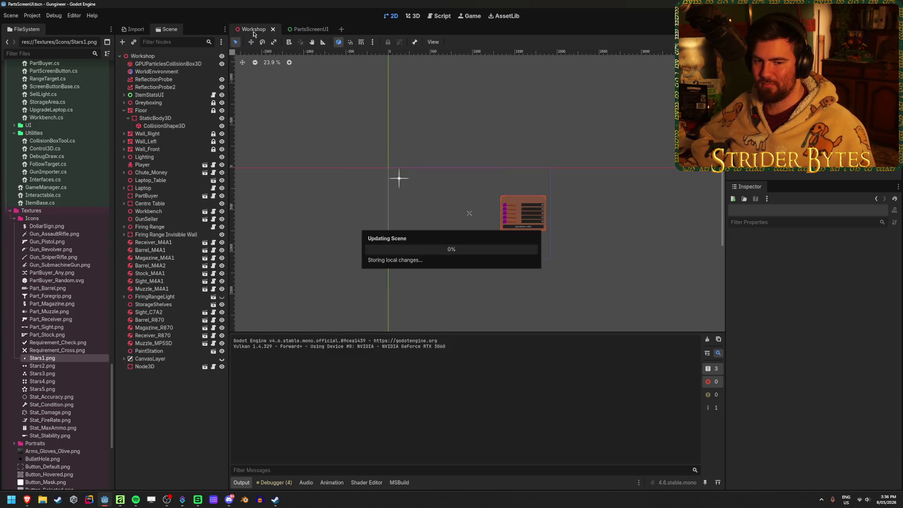
Fly the Workshop view around the room, closing in on the boombox and the requirements screen
{"action": "mouse_move", "coordinate": [424, 176]}
{"action": "left_mouse_down"}
{"action": "mouse_move", "coordinate": [494, 177]}
{"action": "mouse_move", "coordinate": [423, 176]}
{"action": "left_mouse_up"}
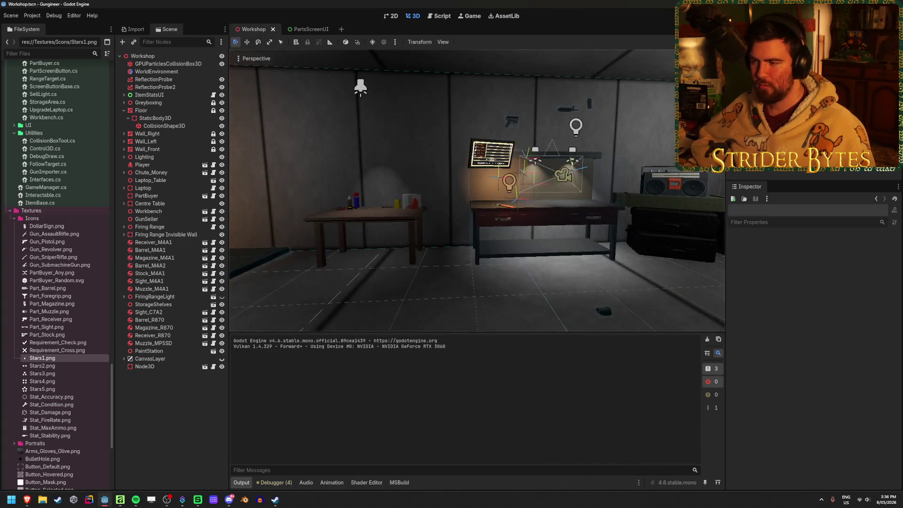
{"action": "mouse_move", "coordinate": [418, 282]}
{"action": "left_mouse_down"}
{"action": "mouse_move", "coordinate": [480, 283]}
{"action": "mouse_move", "coordinate": [423, 282]}
{"action": "left_mouse_up"}
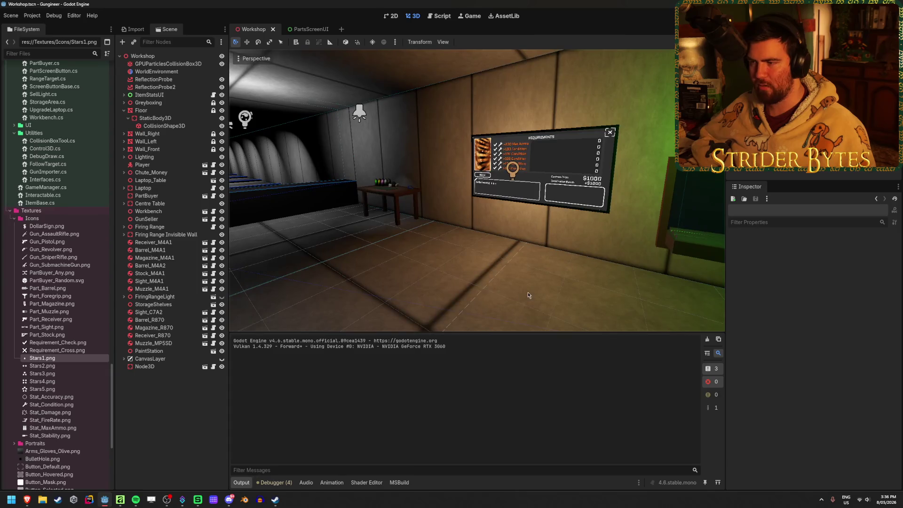
{"action": "mouse_move", "coordinate": [480, 282]}
{"action": "left_mouse_down"}
{"action": "mouse_move", "coordinate": [395, 282]}
{"action": "mouse_move", "coordinate": [495, 282]}
{"action": "mouse_move", "coordinate": [395, 282]}
{"action": "mouse_move", "coordinate": [479, 282]}
{"action": "mouse_move", "coordinate": [424, 282]}
{"action": "left_mouse_up"}
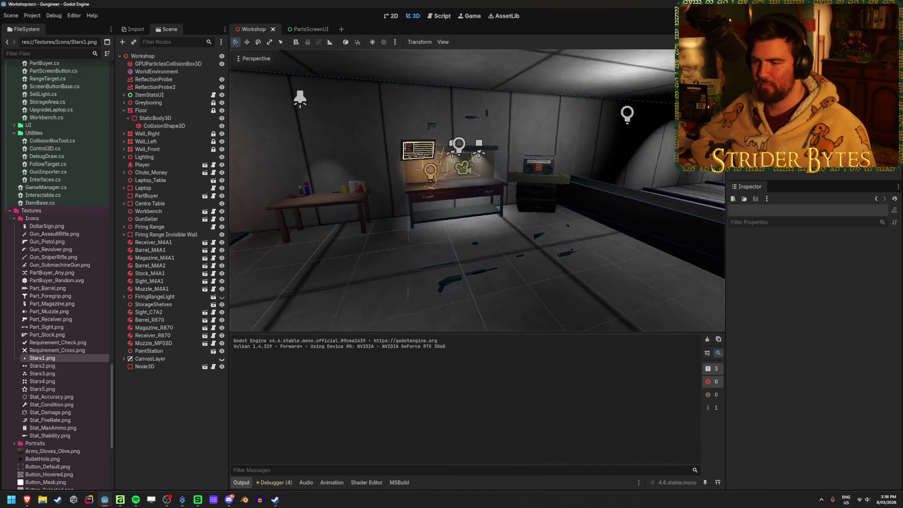
{"action": "left_click_drag", "start_coordinate": [424, 282], "coordinate": [339, 282]}
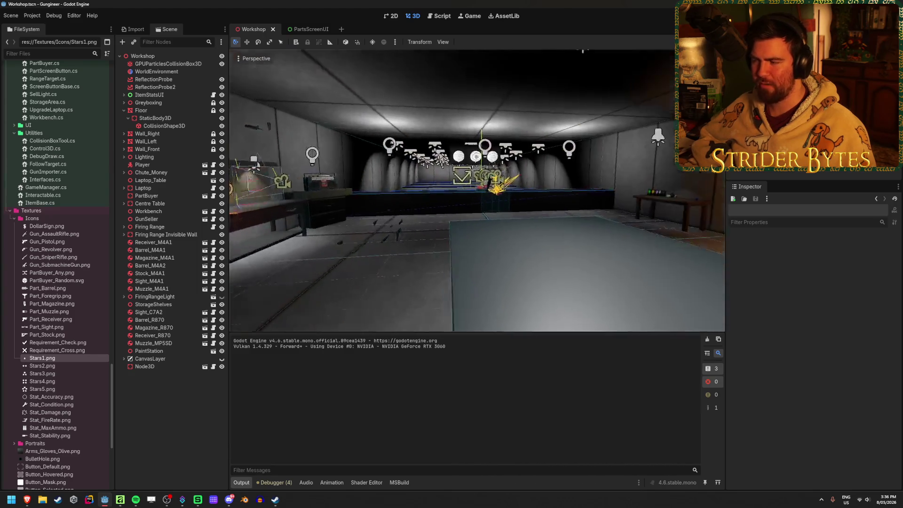
{"action": "left_click_drag", "start_coordinate": [339, 282], "coordinate": [275, 282]}
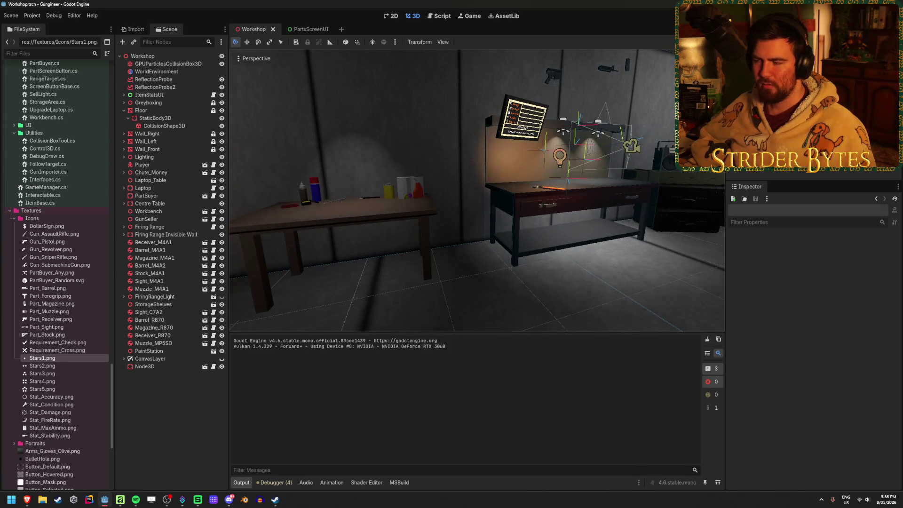
{"action": "left_click_drag", "start_coordinate": [496, 293], "coordinate": [395, 292]}
{"action": "key", "text": "w"}
{"action": "key", "text": "w"}
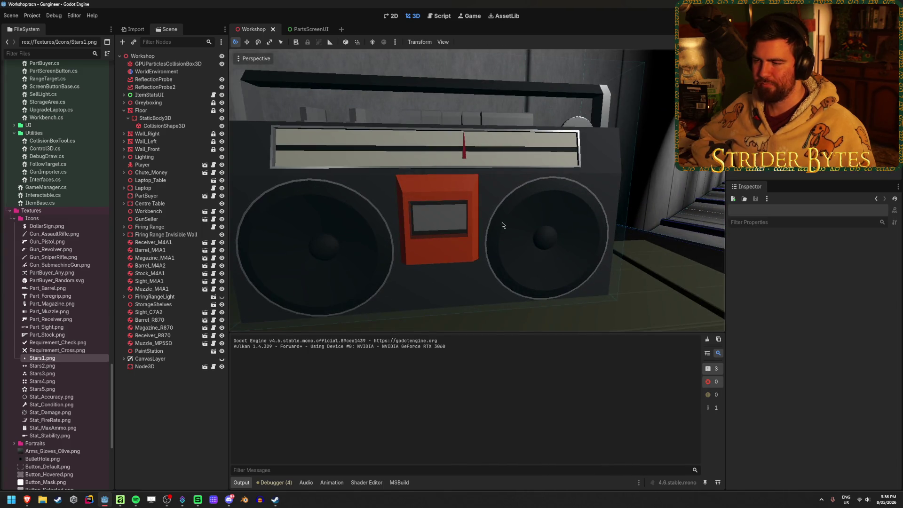
{"action": "key", "text": "s"}
{"action": "mouse_move", "coordinate": [523, 243]}
{"action": "left_mouse_down"}
{"action": "mouse_move", "coordinate": [664, 122]}
{"action": "mouse_move", "coordinate": [607, 126]}
{"action": "left_mouse_up"}
{"action": "key", "text": "w"}
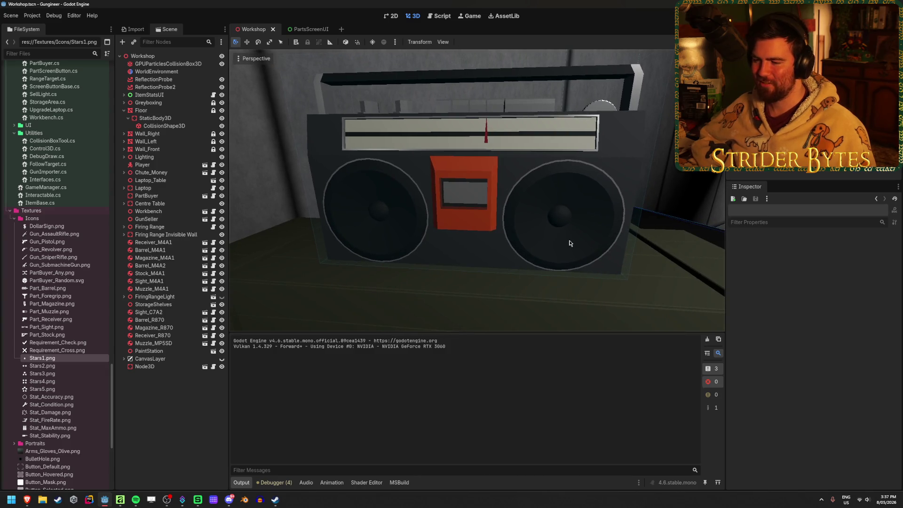
{"action": "left_click_drag", "start_coordinate": [570, 243], "coordinate": [516, 244]}
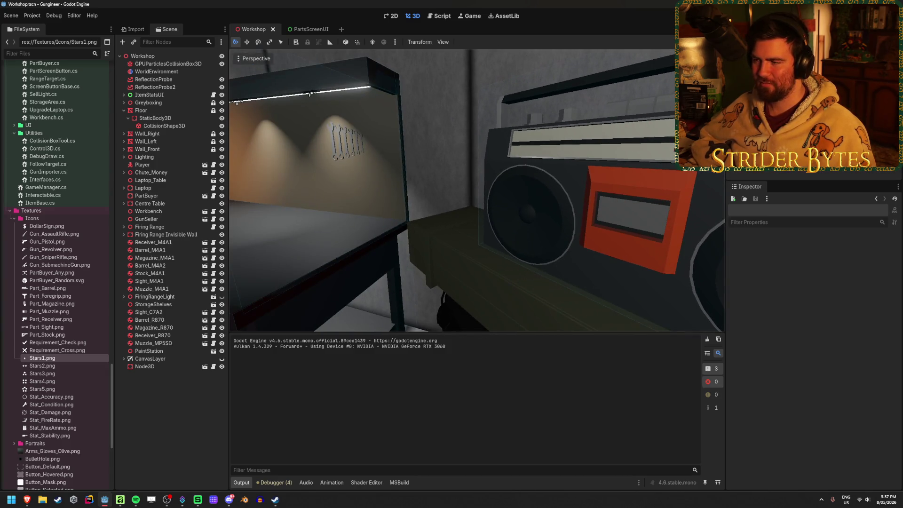
{"action": "mouse_move", "coordinate": [309, 94]}
{"action": "left_mouse_down"}
{"action": "mouse_move", "coordinate": [335, 172]}
{"action": "mouse_move", "coordinate": [331, 126]}
{"action": "left_mouse_up"}
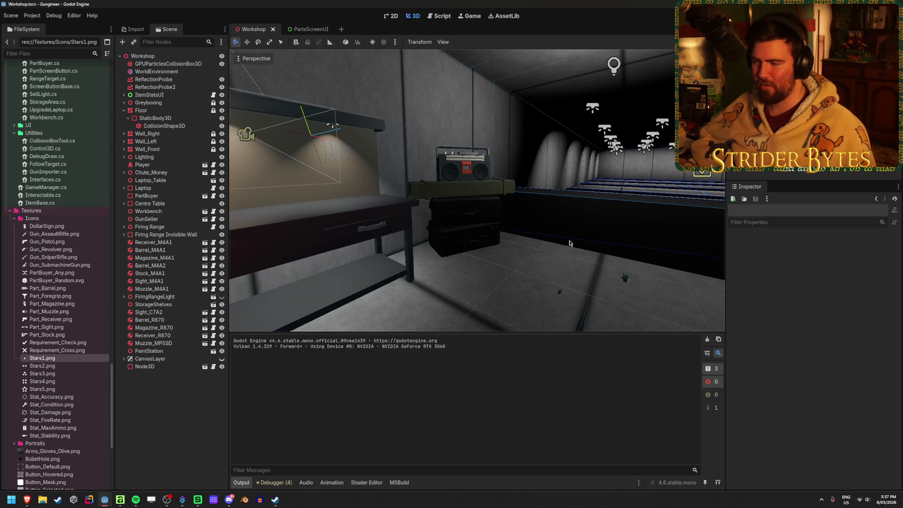
{"action": "left_click_drag", "start_coordinate": [331, 126], "coordinate": [268, 134]}
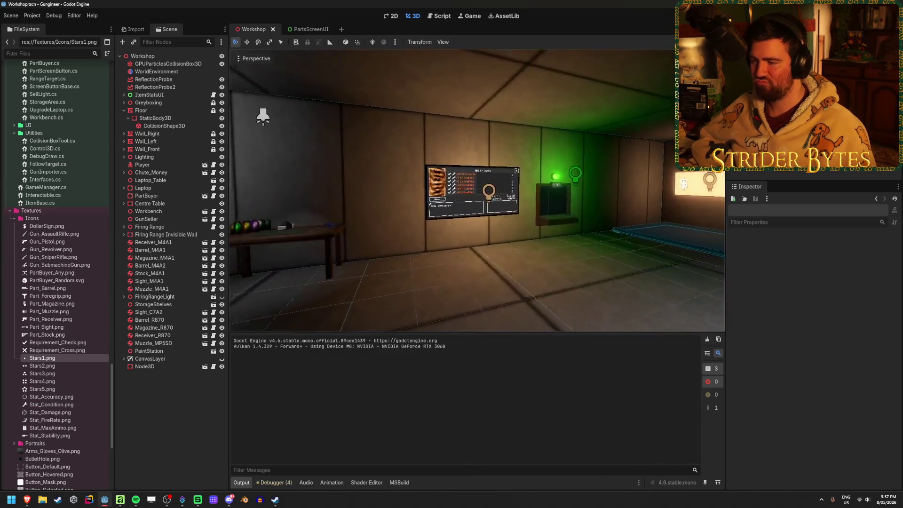
{"action": "scroll", "coordinate": [477, 191], "scroll_direction": "up", "scroll_amount": 5}
{"action": "scroll", "coordinate": [477, 191], "scroll_direction": "down", "scroll_amount": 2}
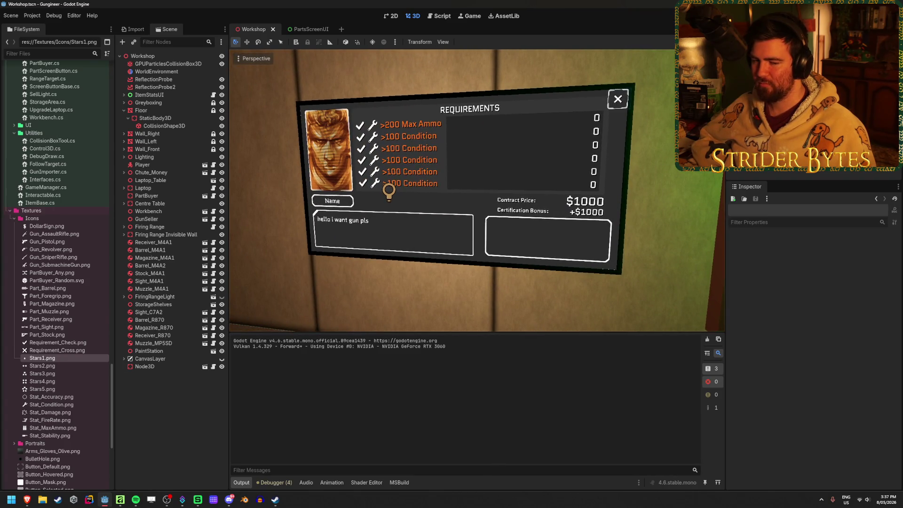
{"action": "left_click_drag", "start_coordinate": [477, 191], "coordinate": [318, 191]}
{"action": "key", "text": "w"}
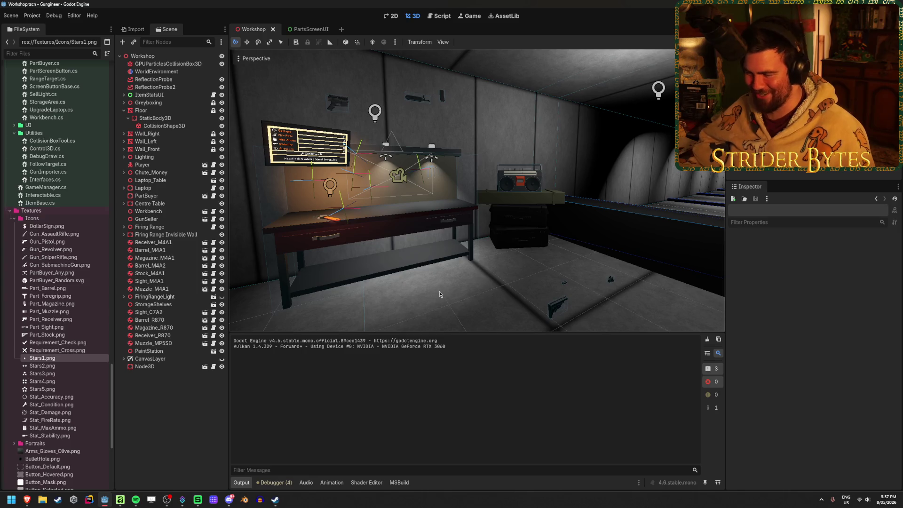
Bring up the Affinity window and start a new document from the File menu
{"action": "left_click", "coordinate": [121, 500]}
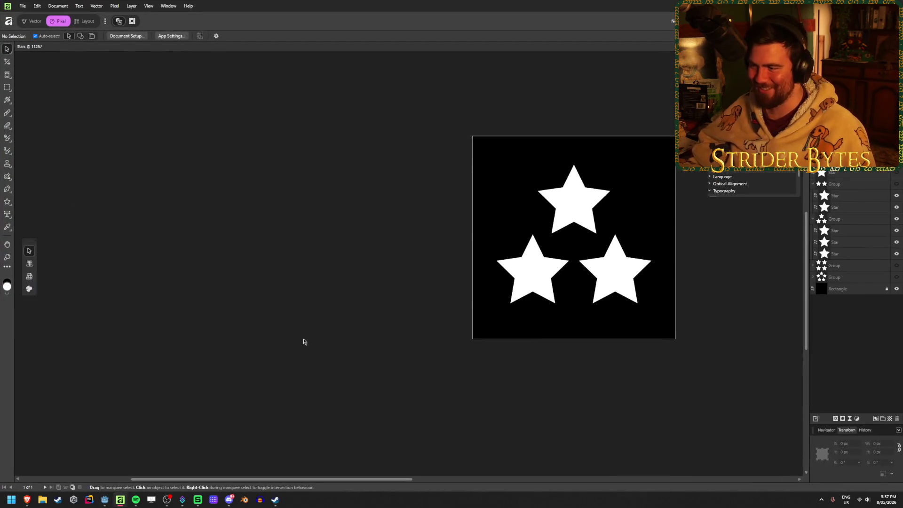
{"action": "scroll", "coordinate": [571, 293], "scroll_direction": "down", "scroll_amount": 2}
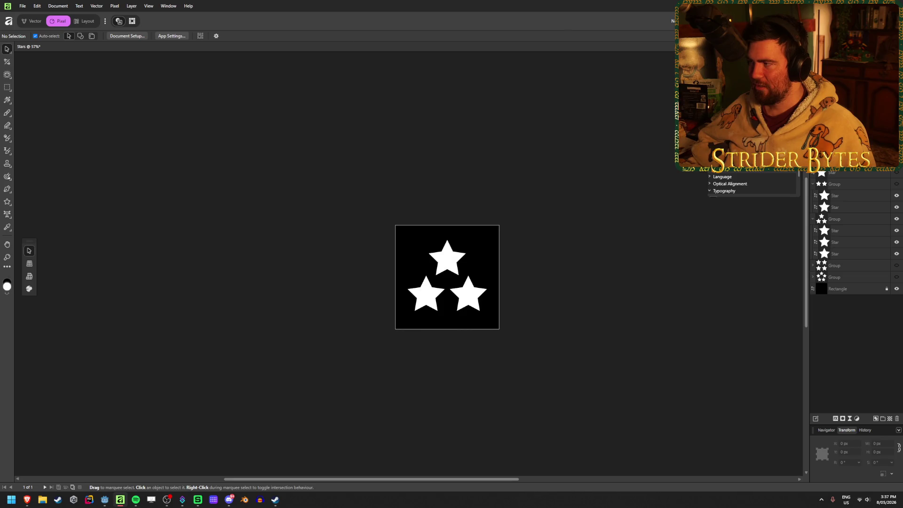
{"action": "left_click", "coordinate": [23, 6]}
{"action": "left_click", "coordinate": [28, 35]}
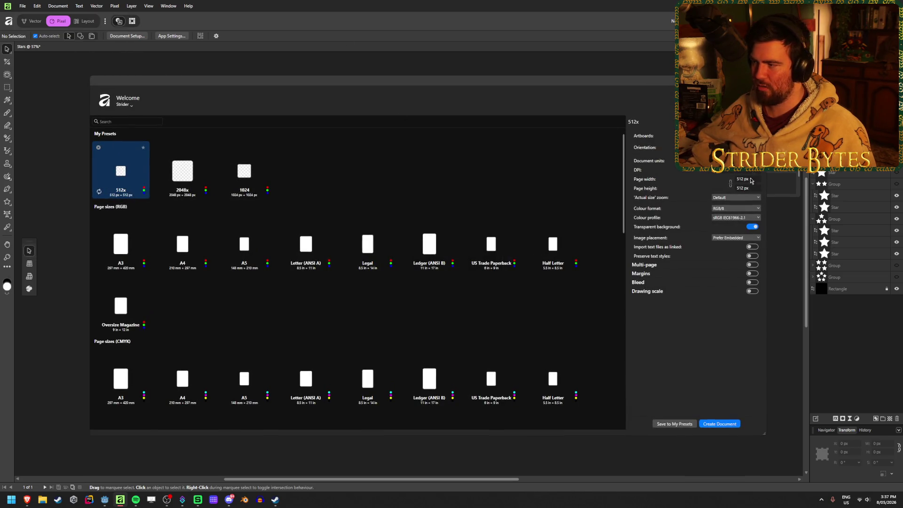
Set the page width to 1024 px, create the transparent 1024×512 document, then return to Godot
{"action": "left_click", "coordinate": [750, 180]}
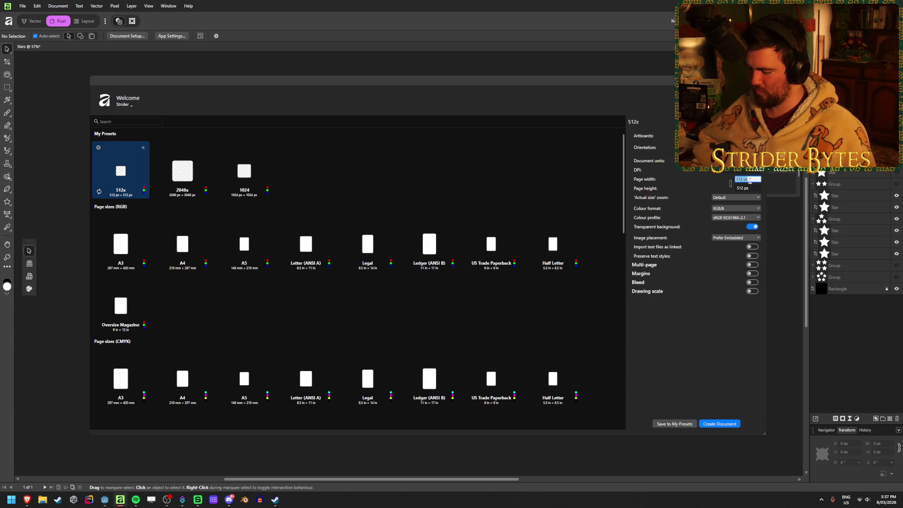
{"action": "key", "text": "Tab"}
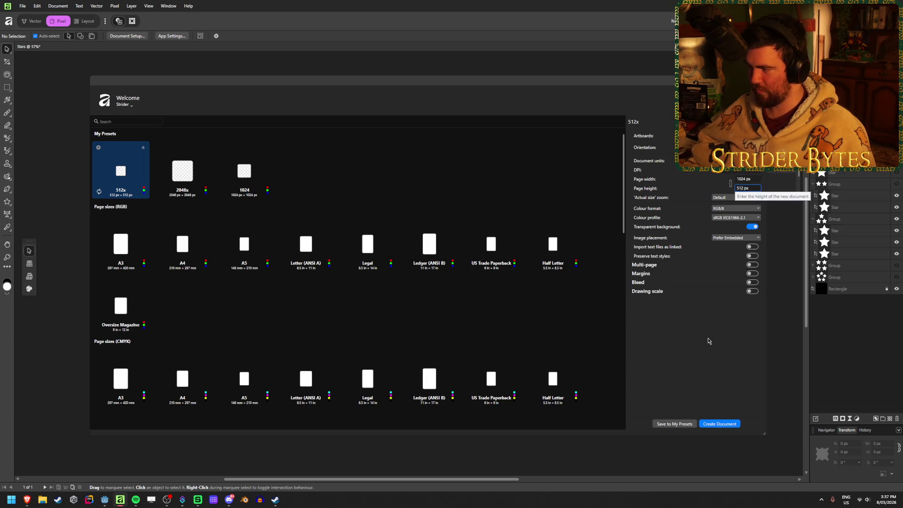
{"action": "left_click", "coordinate": [713, 424]}
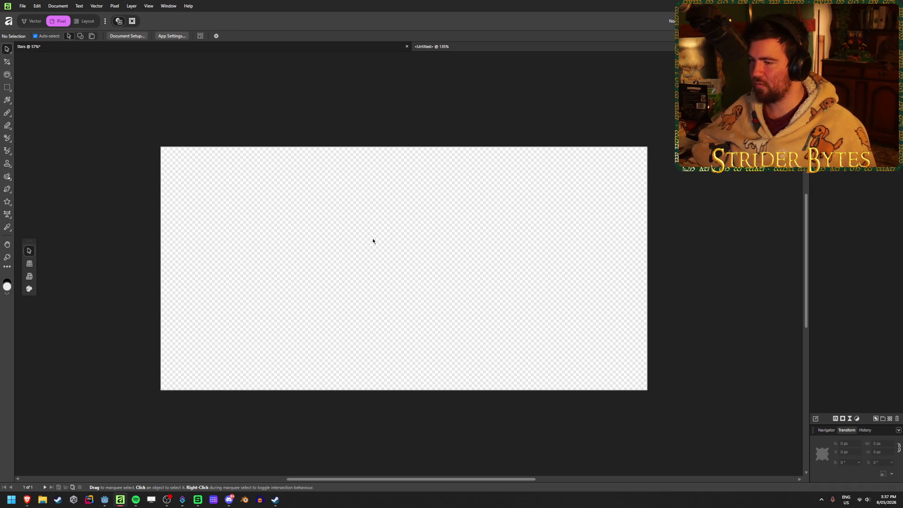
{"action": "left_click", "coordinate": [104, 500]}
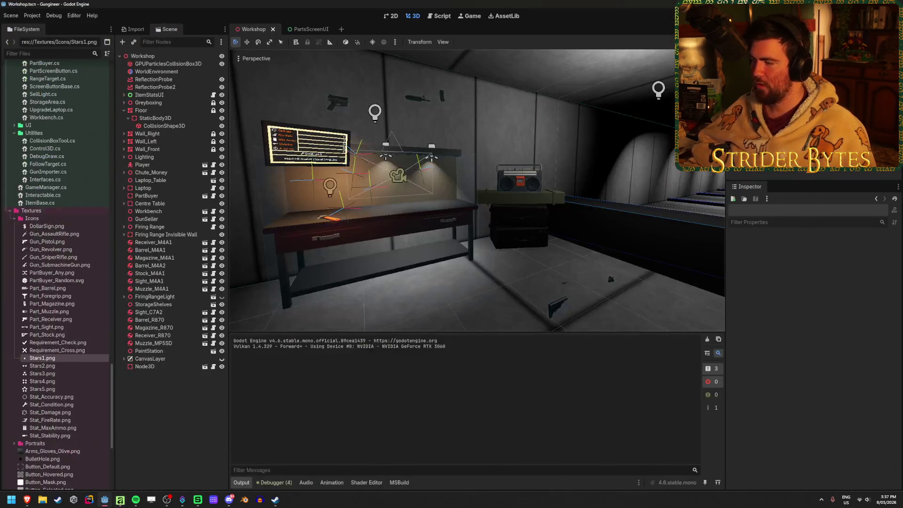
{"action": "scroll", "coordinate": [408, 220], "scroll_direction": "up", "scroll_amount": 5}
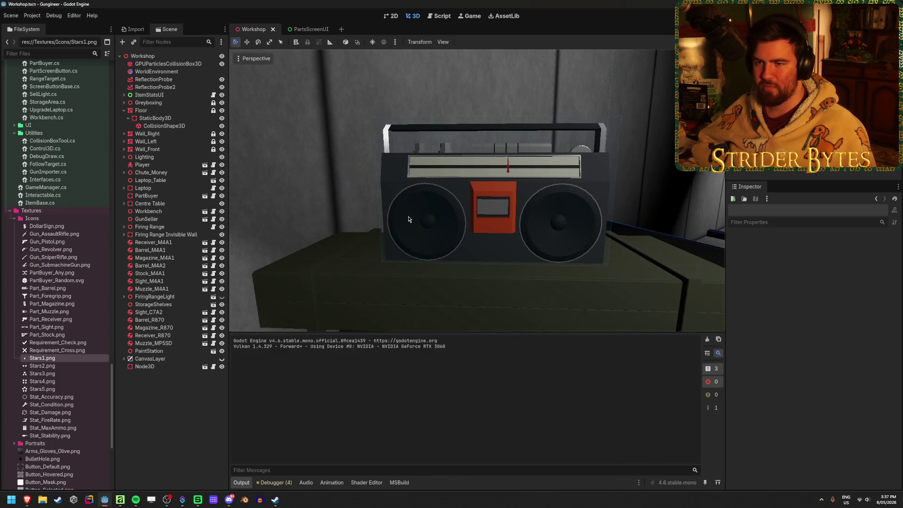
{"action": "scroll", "coordinate": [67, 323], "scroll_direction": "up", "scroll_amount": 10}
{"action": "scroll", "coordinate": [67, 324], "scroll_direction": "up", "scroll_amount": 5}
{"action": "scroll", "coordinate": [60, 303], "scroll_direction": "up", "scroll_amount": 5}
{"action": "scroll", "coordinate": [49, 268], "scroll_direction": "up", "scroll_amount": 3}
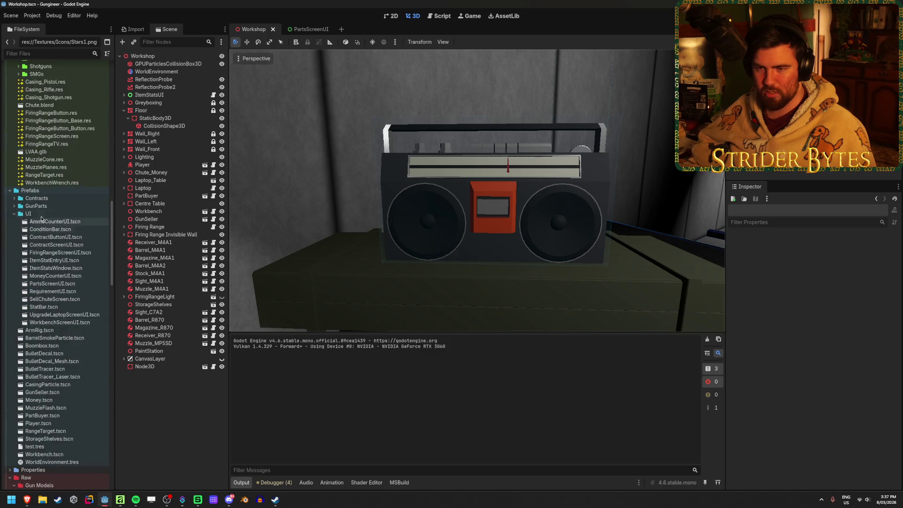
{"action": "scroll", "coordinate": [46, 259], "scroll_direction": "down", "scroll_amount": 3}
Open Boombox.tscn and focus on its CassetteSticker node
{"action": "double_click", "coordinate": [42, 293]}
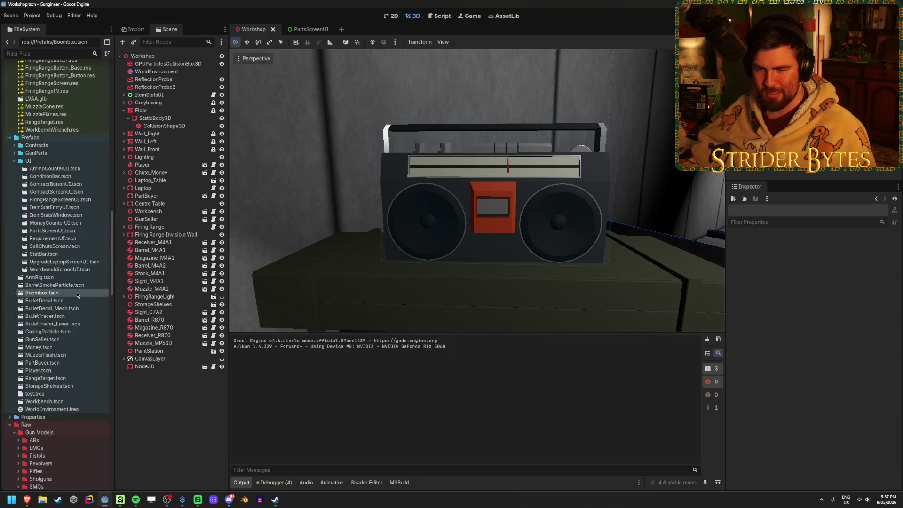
{"action": "double_click", "coordinate": [161, 79]}
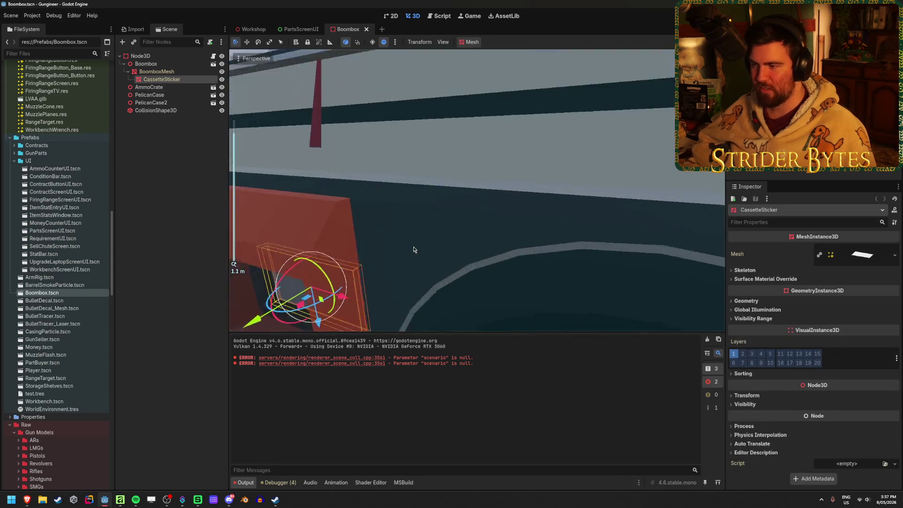
{"action": "scroll", "coordinate": [621, 222], "scroll_direction": "down", "scroll_amount": 2}
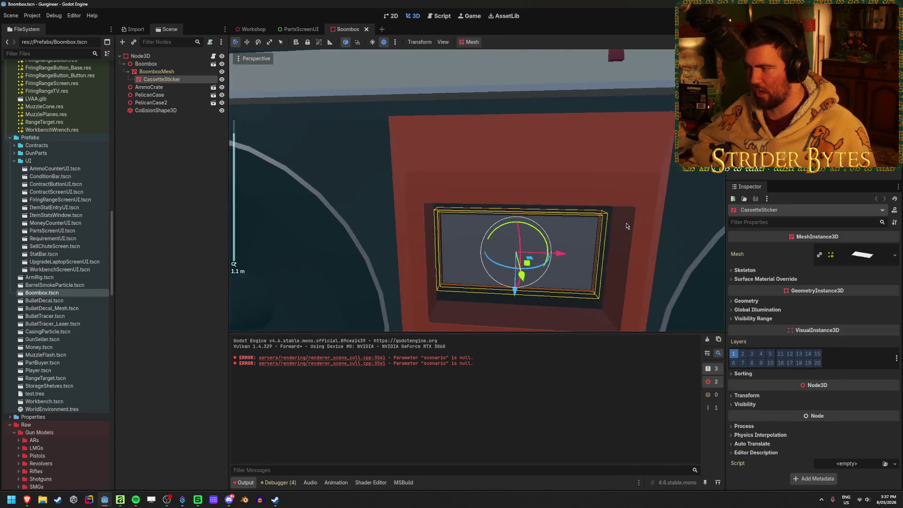
{"action": "scroll", "coordinate": [623, 223], "scroll_direction": "down", "scroll_amount": 2}
{"action": "left_click", "coordinate": [836, 257]}
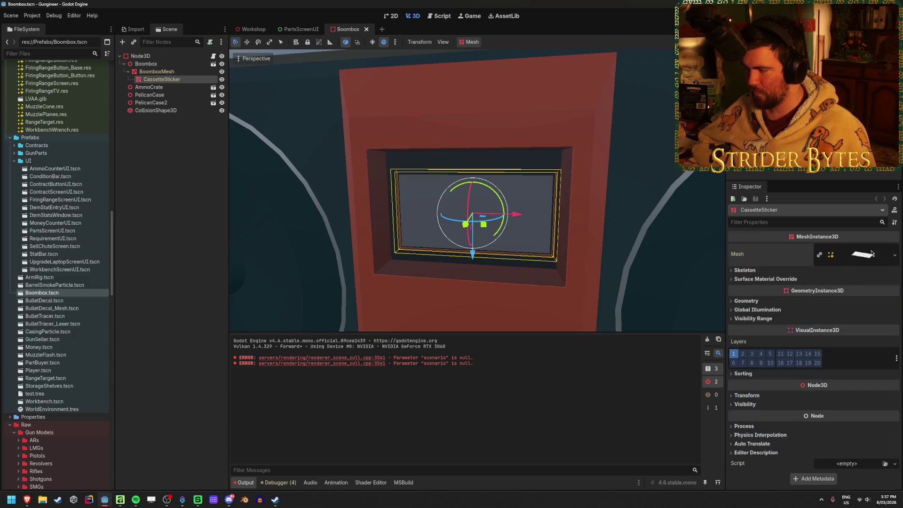
{"action": "left_click", "coordinate": [765, 279]}
{"action": "left_click", "coordinate": [890, 288]}
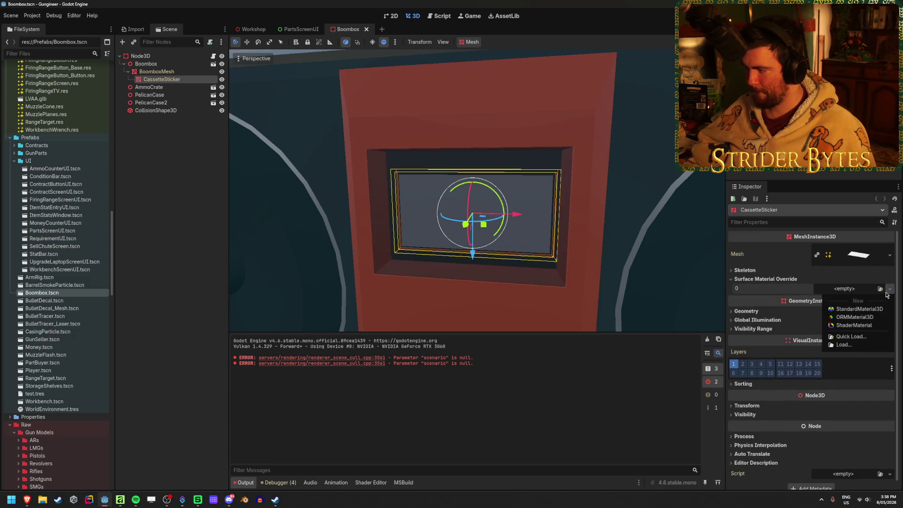
{"action": "left_click", "coordinate": [877, 311]}
{"action": "left_click", "coordinate": [856, 289]}
{"action": "scroll", "coordinate": [865, 303], "scroll_direction": "down", "scroll_amount": 1}
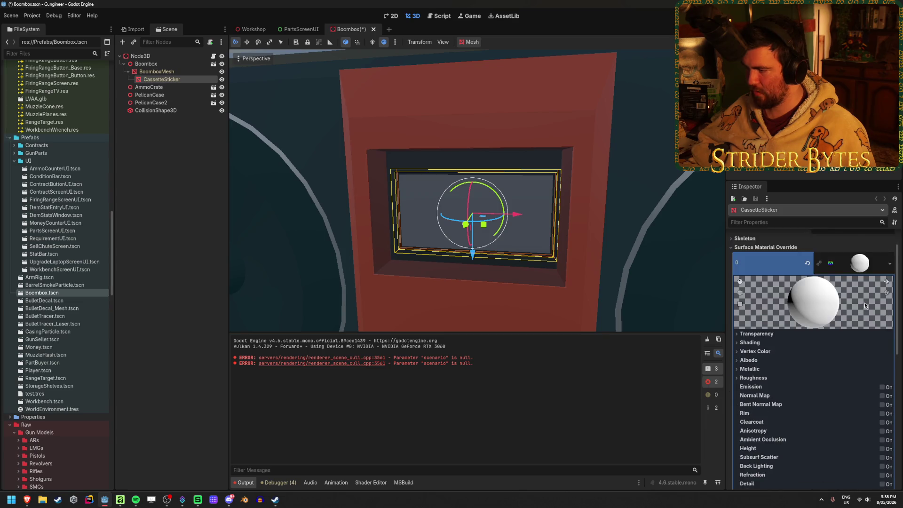
{"action": "scroll", "coordinate": [753, 345], "scroll_direction": "down", "scroll_amount": 1}
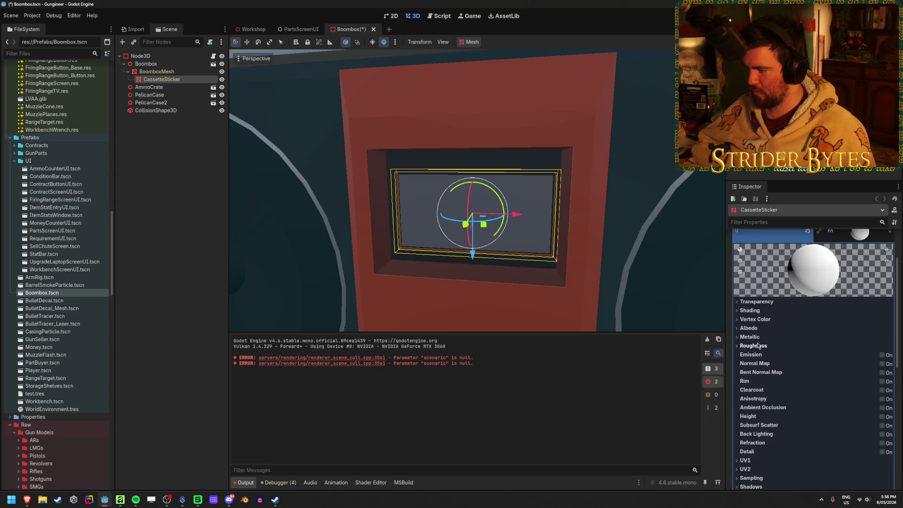
{"action": "left_click", "coordinate": [883, 364]}
{"action": "left_click", "coordinate": [883, 364]}
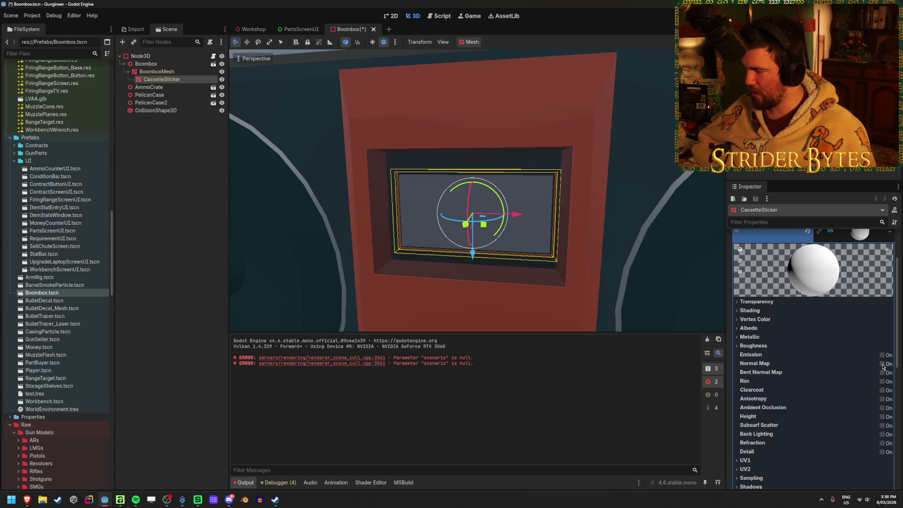
{"action": "left_click", "coordinate": [758, 329]}
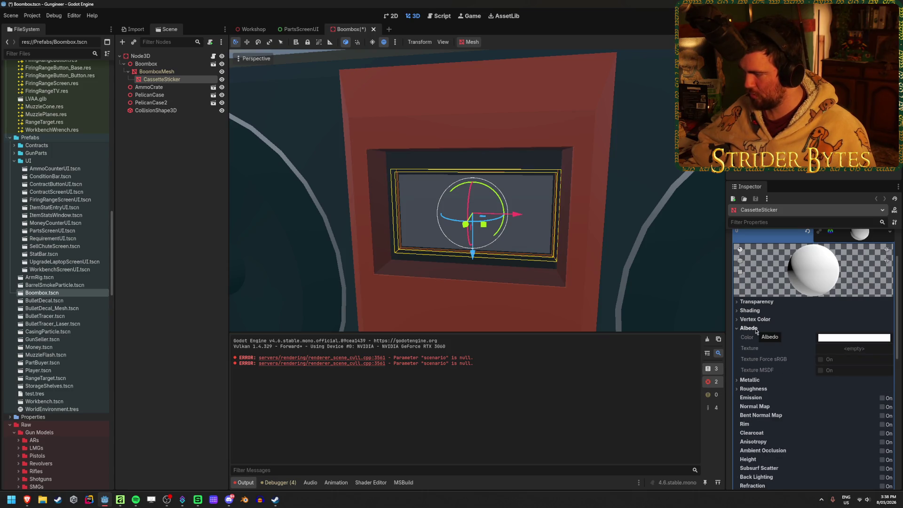
{"action": "left_click", "coordinate": [752, 328]}
{"action": "left_click", "coordinate": [757, 302]}
{"action": "scroll", "coordinate": [801, 282], "scroll_direction": "up", "scroll_amount": 2}
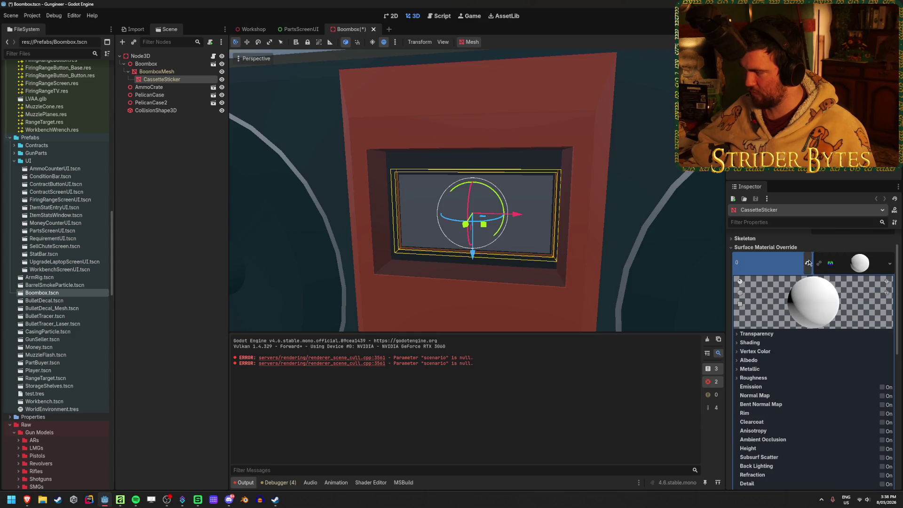
{"action": "left_click", "coordinate": [809, 264]}
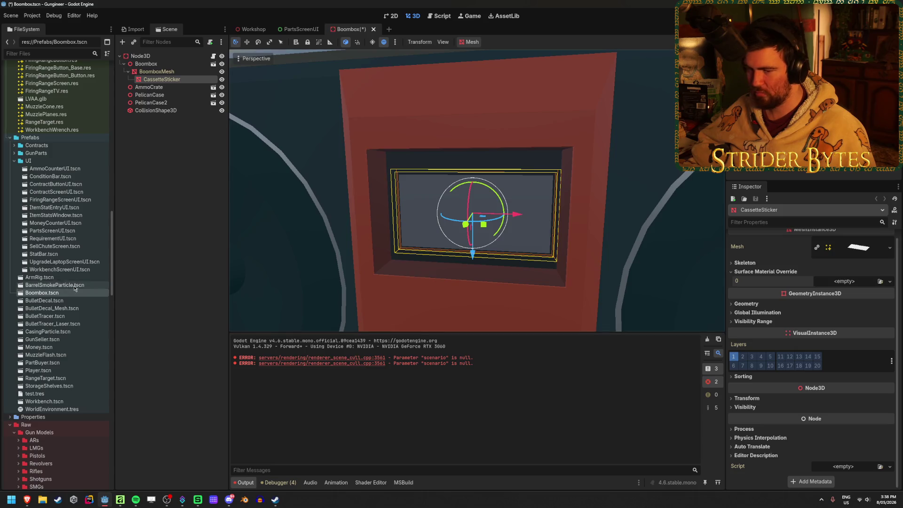
{"action": "scroll", "coordinate": [55, 319], "scroll_direction": "up", "scroll_amount": 5}
{"action": "scroll", "coordinate": [55, 319], "scroll_direction": "up", "scroll_amount": 10}
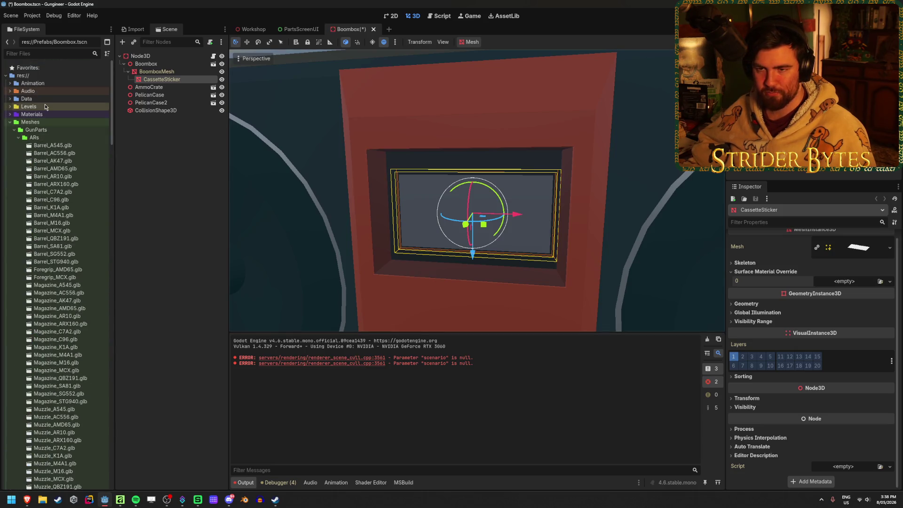
Create a StandardMaterial3D in the Materials folder, save it as CassetteSticker.tres and open it
{"action": "left_click", "coordinate": [11, 114]}
{"action": "right_click", "coordinate": [45, 117]}
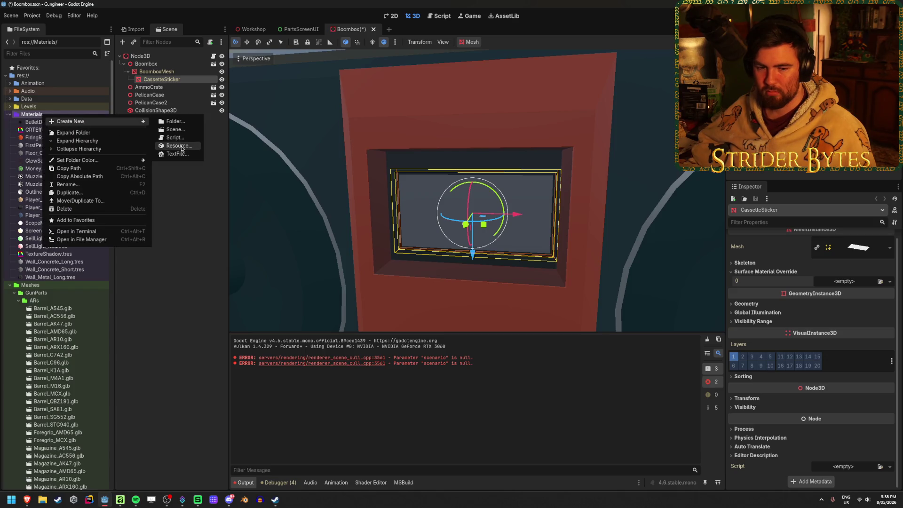
{"action": "left_click", "coordinate": [180, 148]}
{"action": "type", "text": "m"}
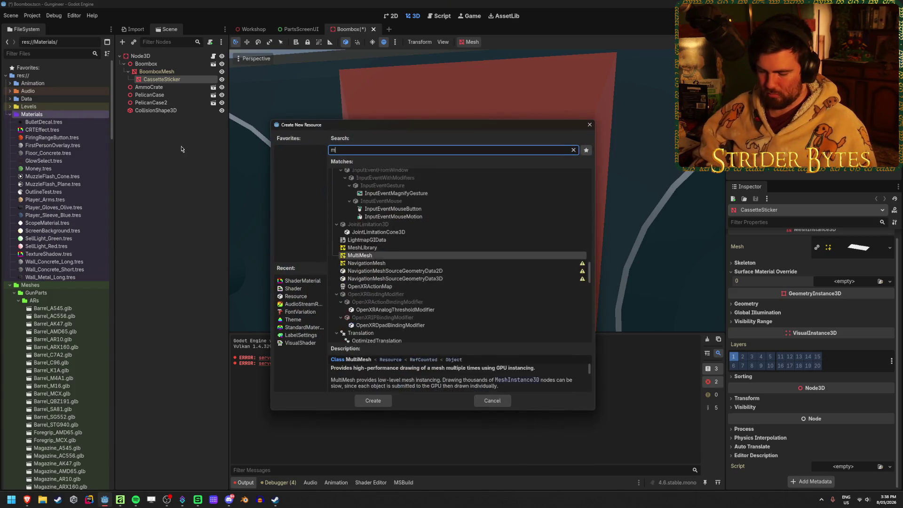
{"action": "type", "text": "aterial"}
{"action": "key", "text": "Down"}
{"action": "key", "text": "Down"}
{"action": "key", "text": "Down"}
{"action": "key", "text": "Return"}
{"action": "type", "text": "CassetteSticker"}
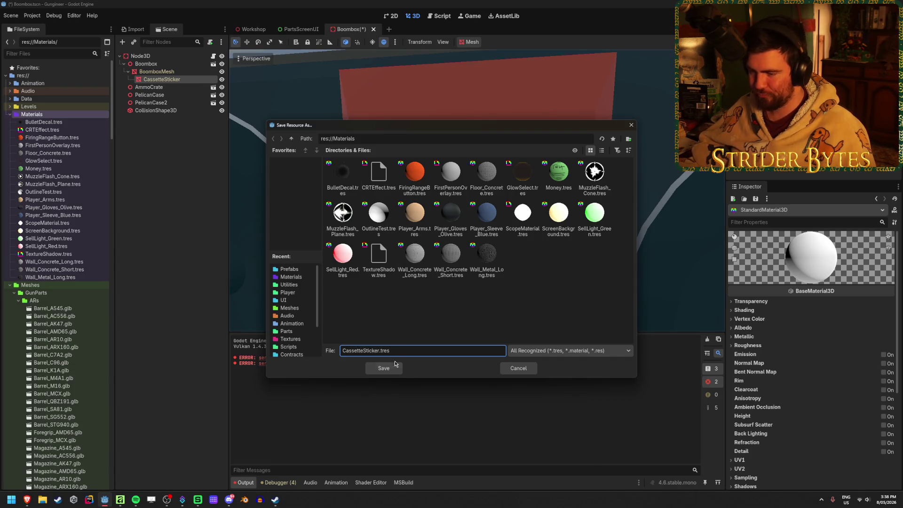
{"action": "left_click", "coordinate": [387, 368]}
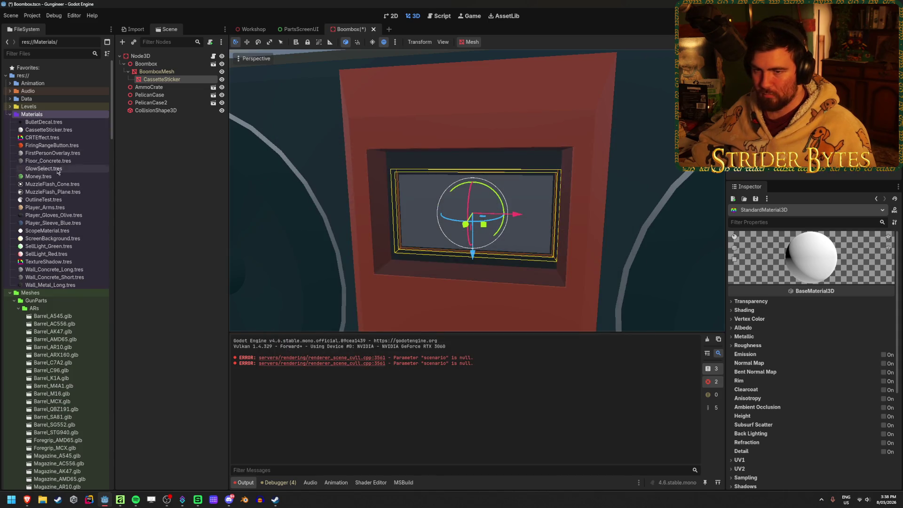
{"action": "left_click", "coordinate": [51, 132]}
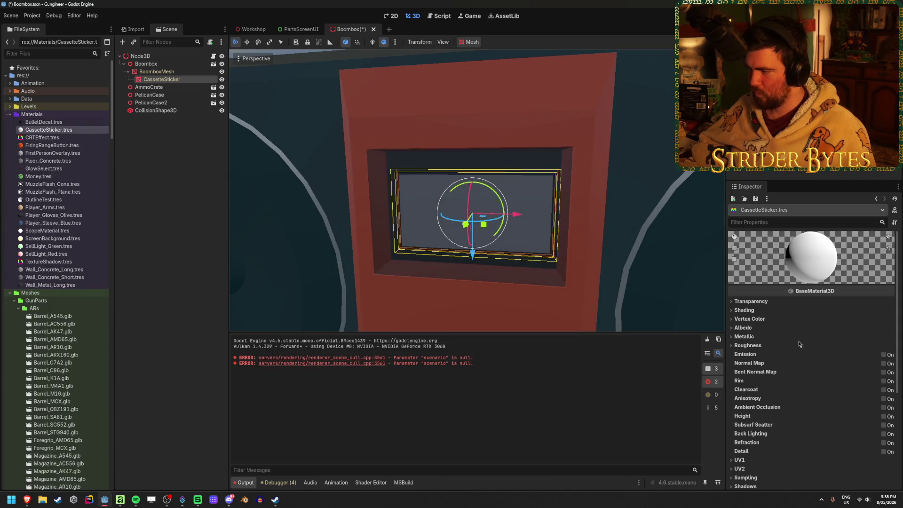
{"action": "left_click", "coordinate": [819, 303]}
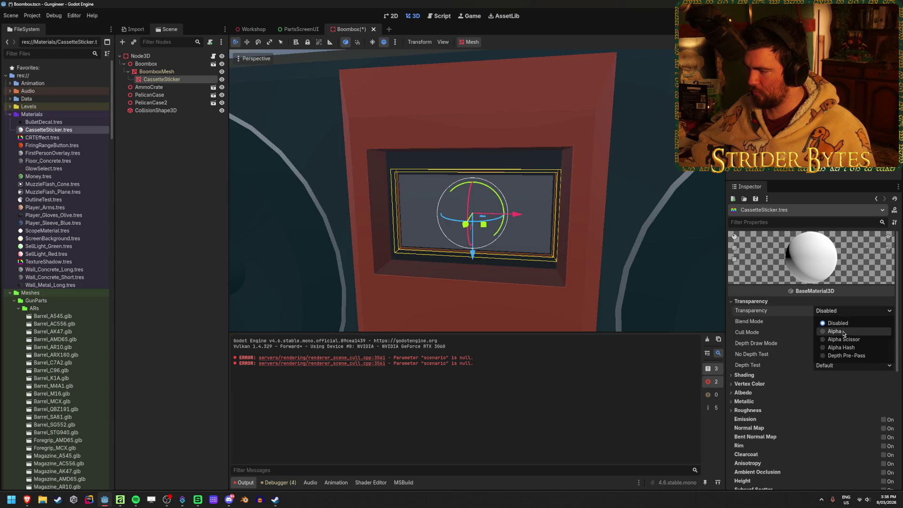
{"action": "left_click", "coordinate": [842, 332]}
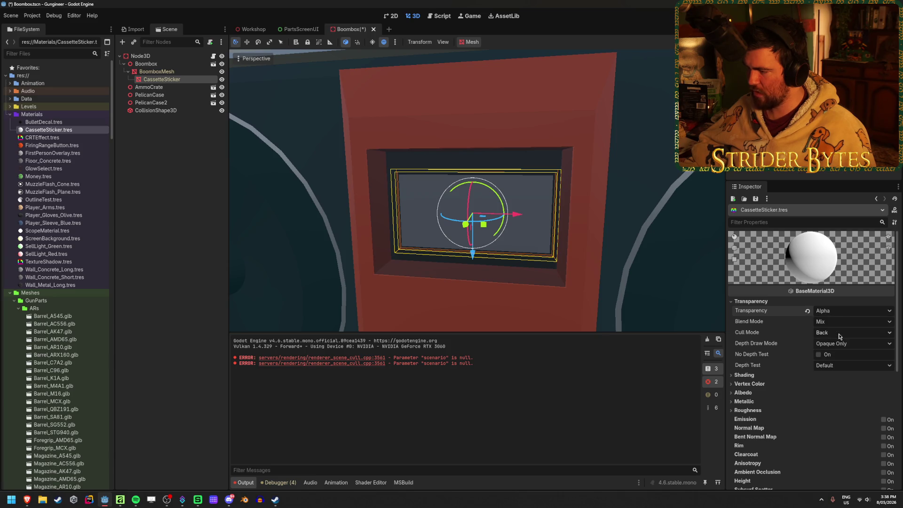
{"action": "scroll", "coordinate": [839, 336], "scroll_direction": "down", "scroll_amount": 2}
{"action": "left_click", "coordinate": [742, 329]}
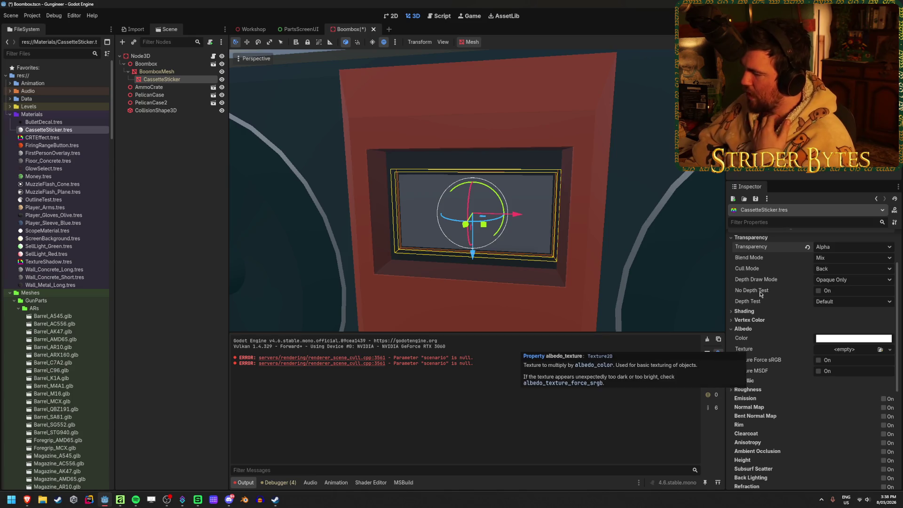
{"action": "scroll", "coordinate": [769, 318], "scroll_direction": "down", "scroll_amount": 1}
{"action": "scroll", "coordinate": [779, 337], "scroll_direction": "down", "scroll_amount": 2}
{"action": "scroll", "coordinate": [772, 349], "scroll_direction": "down", "scroll_amount": 1}
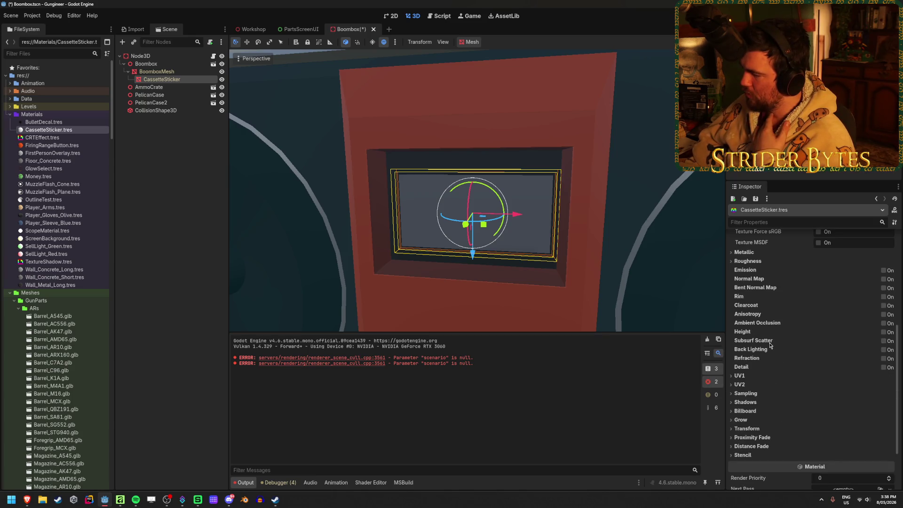
{"action": "scroll", "coordinate": [767, 423], "scroll_direction": "up", "scroll_amount": 2}
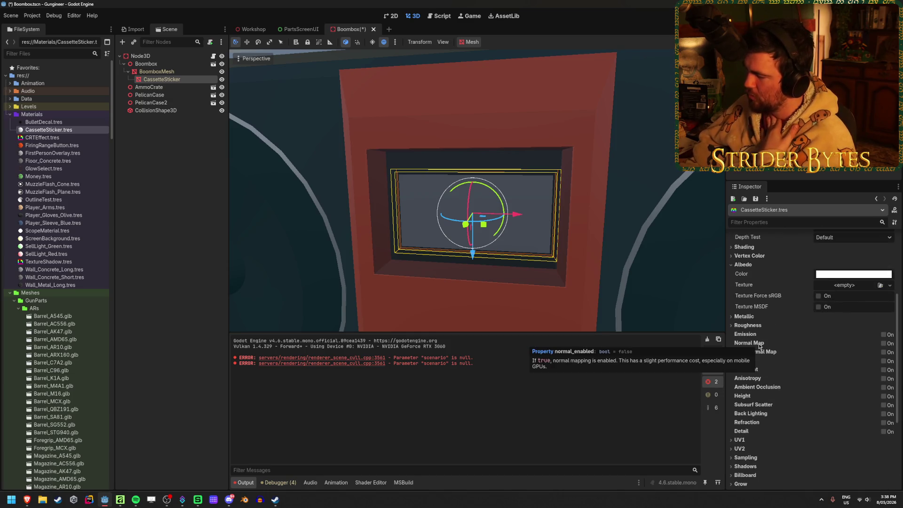
{"action": "left_click", "coordinate": [732, 326]}
{"action": "left_click", "coordinate": [734, 325]}
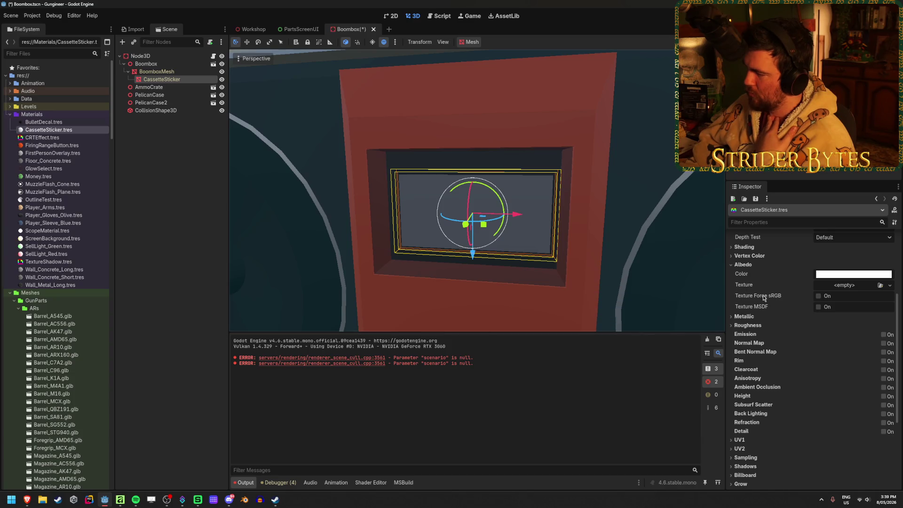
{"action": "scroll", "coordinate": [748, 296], "scroll_direction": "up", "scroll_amount": 2}
{"action": "left_click", "coordinate": [749, 287]}
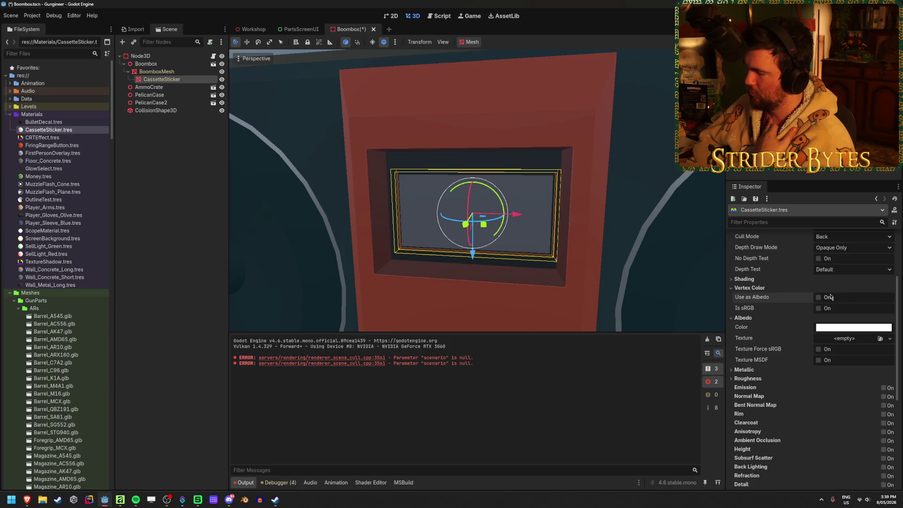
{"action": "scroll", "coordinate": [766, 313], "scroll_direction": "up", "scroll_amount": 1}
{"action": "left_click", "coordinate": [755, 311]}
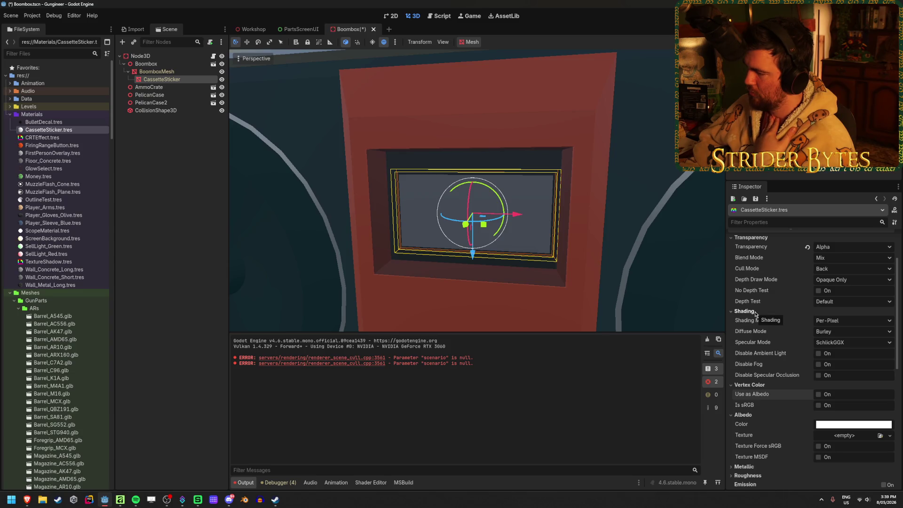
{"action": "left_click", "coordinate": [755, 312]}
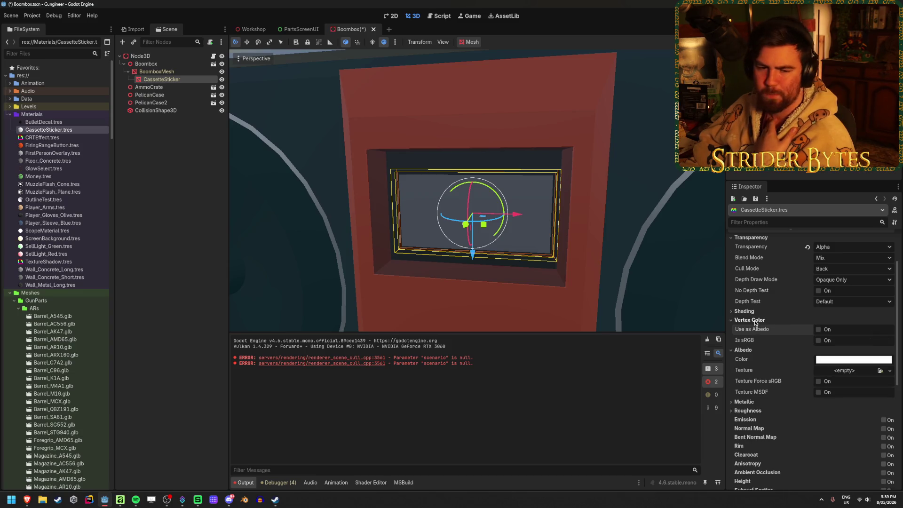
{"action": "left_click", "coordinate": [755, 320]}
{"action": "scroll", "coordinate": [755, 323], "scroll_direction": "down", "scroll_amount": 2}
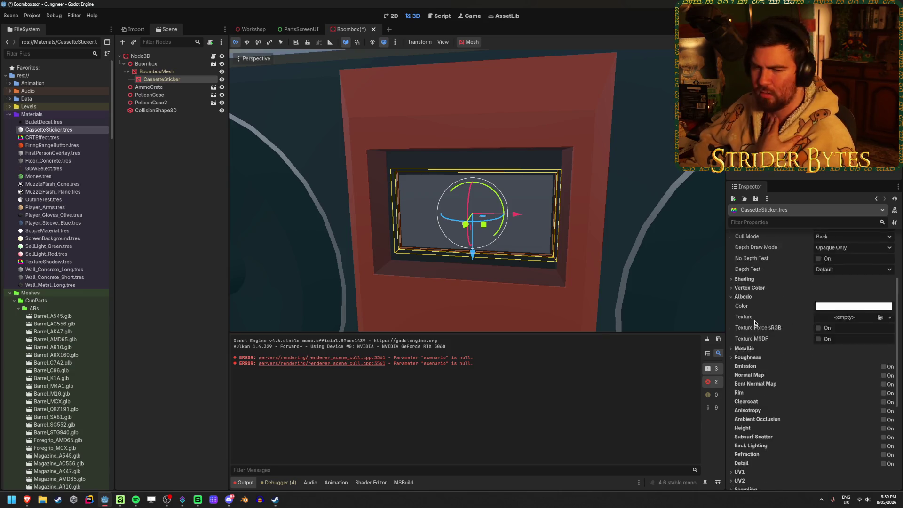
{"action": "scroll", "coordinate": [755, 322], "scroll_direction": "up", "scroll_amount": 2}
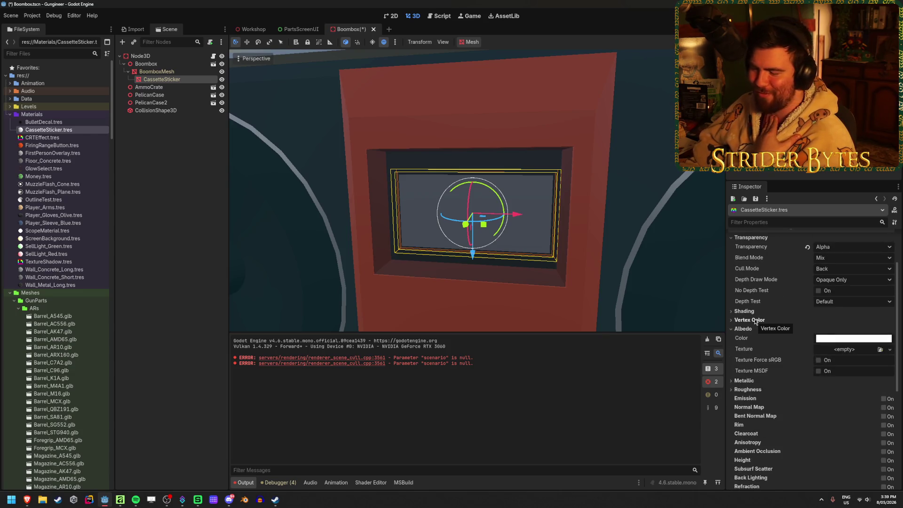
{"action": "scroll", "coordinate": [756, 323], "scroll_direction": "up", "scroll_amount": 1}
{"action": "left_click", "coordinate": [830, 291]}
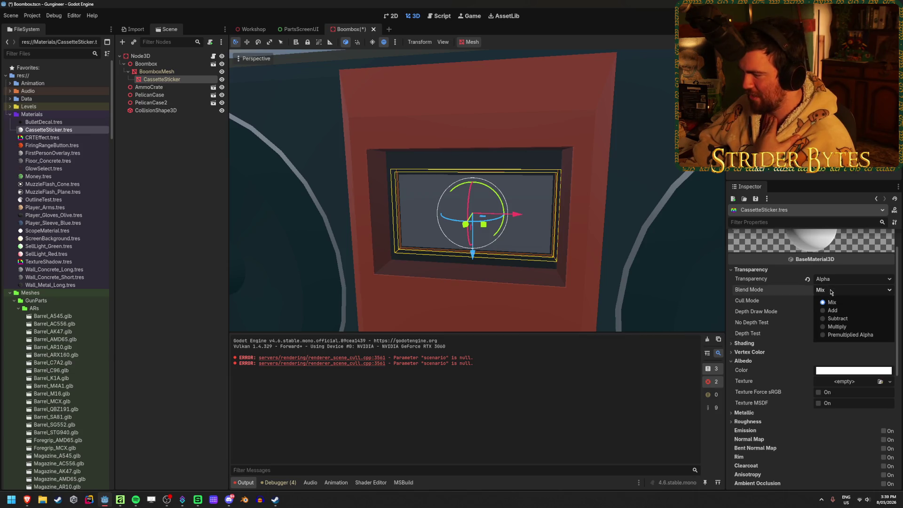
{"action": "left_click", "coordinate": [833, 303]}
{"action": "left_click", "coordinate": [833, 302]}
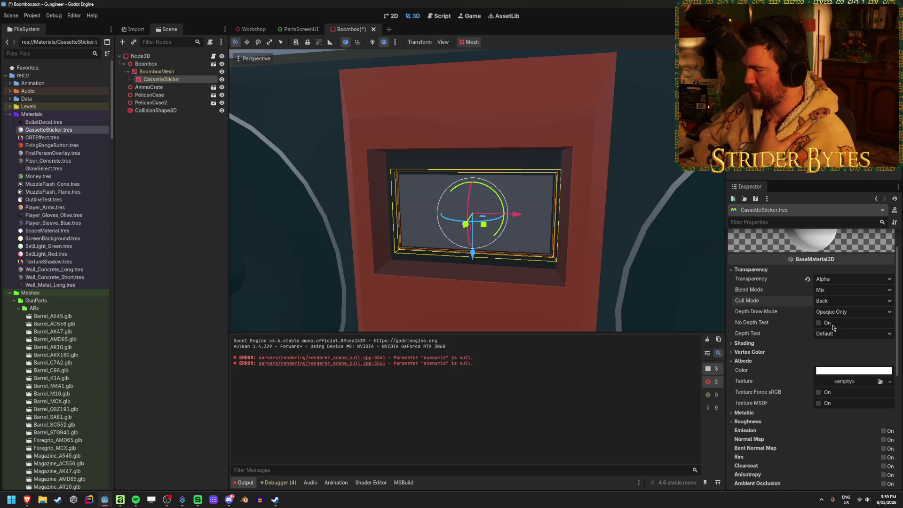
{"action": "scroll", "coordinate": [834, 330], "scroll_direction": "down", "scroll_amount": 3}
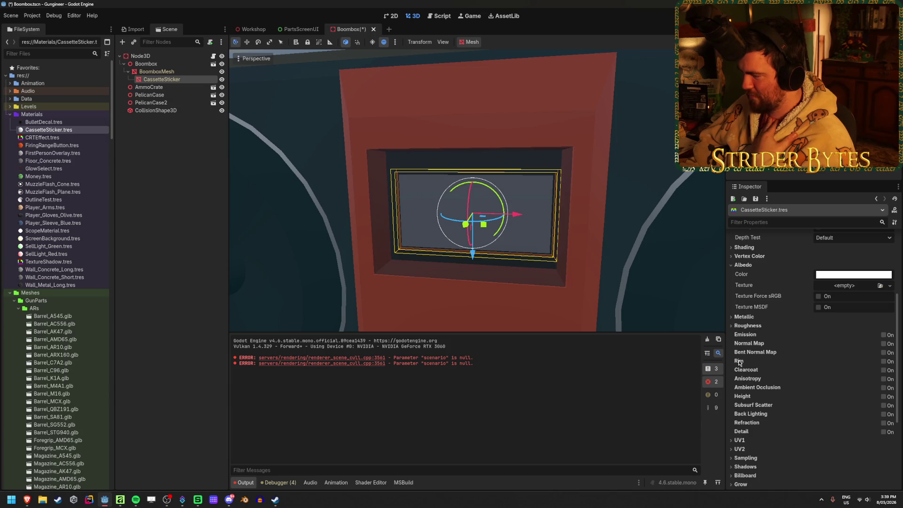
{"action": "left_click", "coordinate": [749, 327]}
{"action": "left_click", "coordinate": [752, 317]}
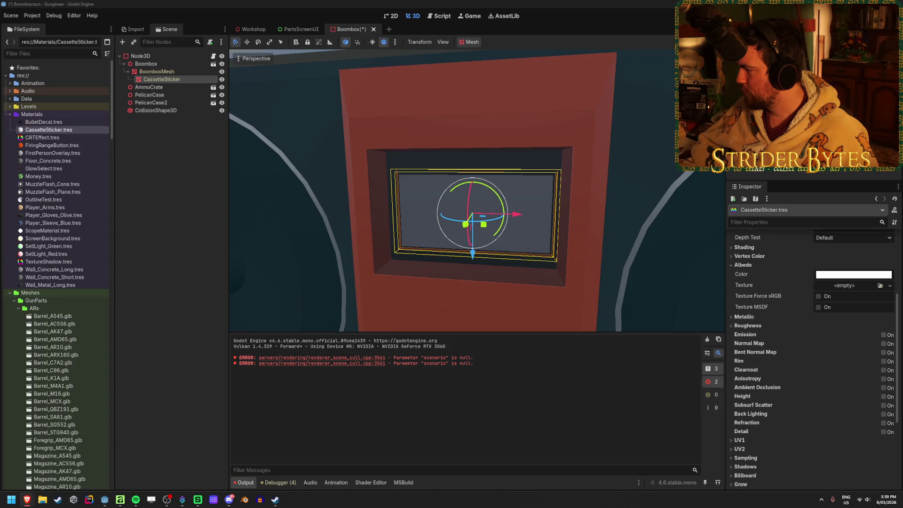
{"action": "scroll", "coordinate": [819, 344], "scroll_direction": "down", "scroll_amount": 3}
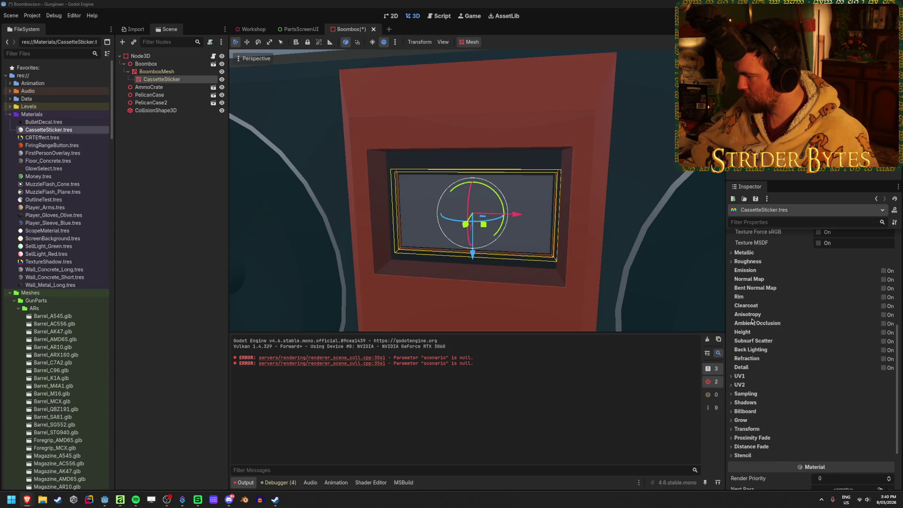
{"action": "scroll", "coordinate": [769, 352], "scroll_direction": "up", "scroll_amount": 2}
{"action": "scroll", "coordinate": [780, 382], "scroll_direction": "up", "scroll_amount": 2}
{"action": "scroll", "coordinate": [797, 421], "scroll_direction": "up", "scroll_amount": 3}
Collapse the CassetteSticker material's Albedo and Transparency sections
{"action": "left_click", "coordinate": [744, 392]}
{"action": "left_click", "coordinate": [751, 301]}
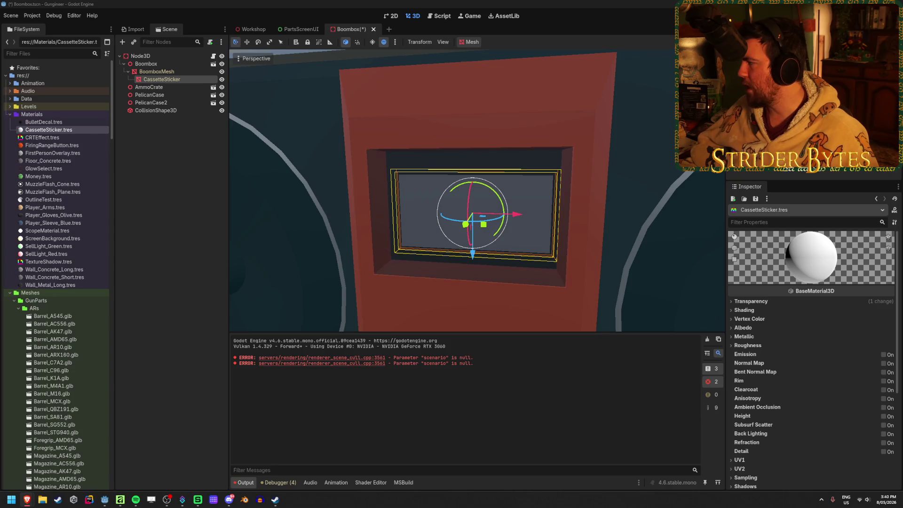
Glance at the blank Affinity sticker canvas, then save the Boombox scene in Godot
{"action": "left_click", "coordinate": [123, 503]}
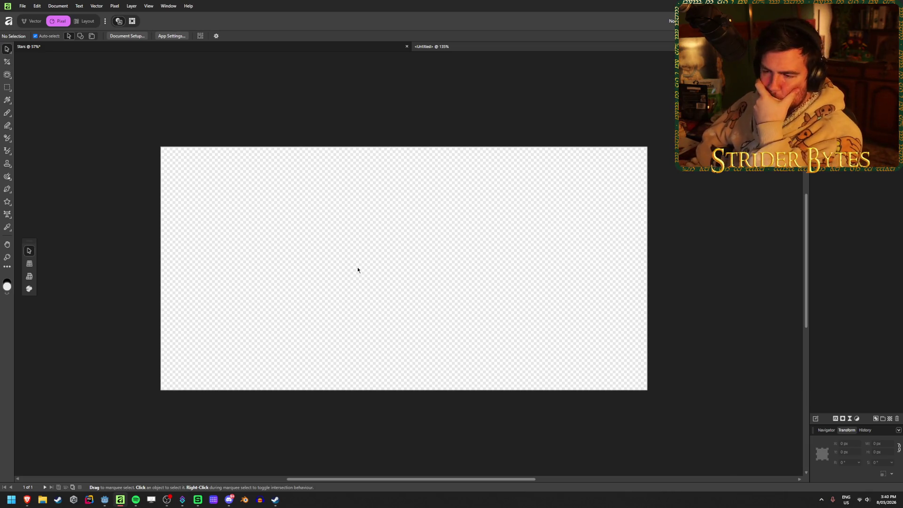
{"action": "left_click", "coordinate": [105, 500]}
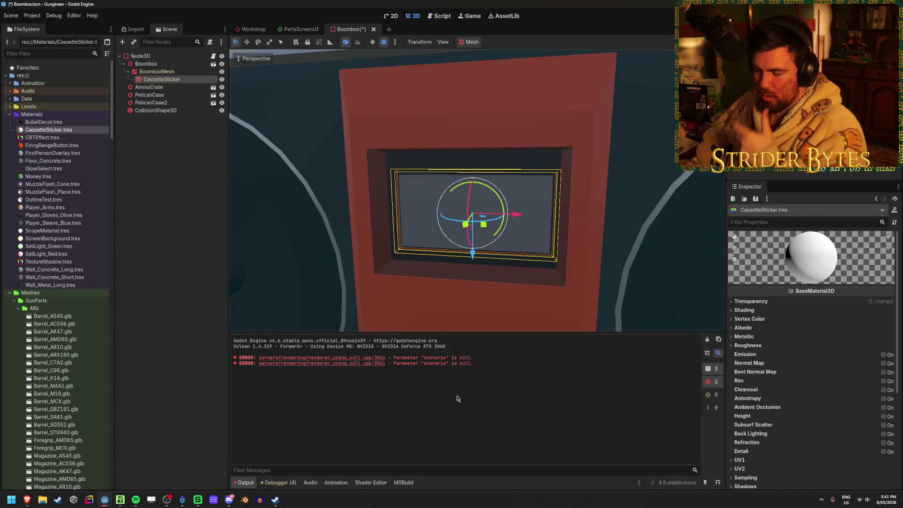
{"action": "key", "text": "ctrl+s"}
Launch Blender and open Boombox.blend from the Raw models folder
{"action": "left_click", "coordinate": [247, 501]}
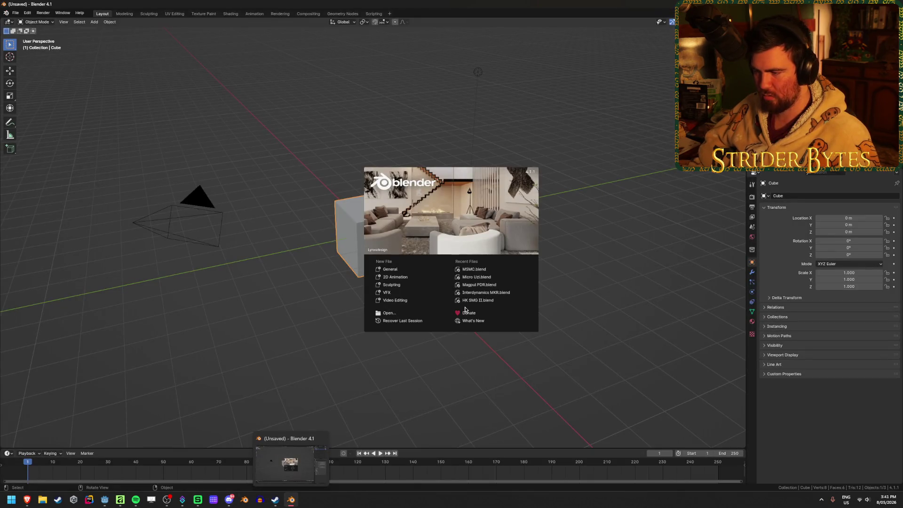
{"action": "left_click", "coordinate": [406, 314]}
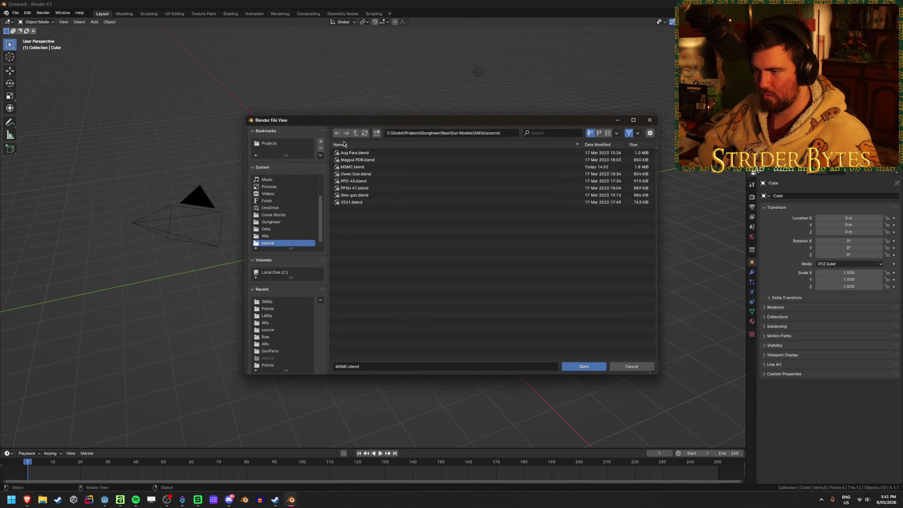
{"action": "triple_click", "coordinate": [356, 133]}
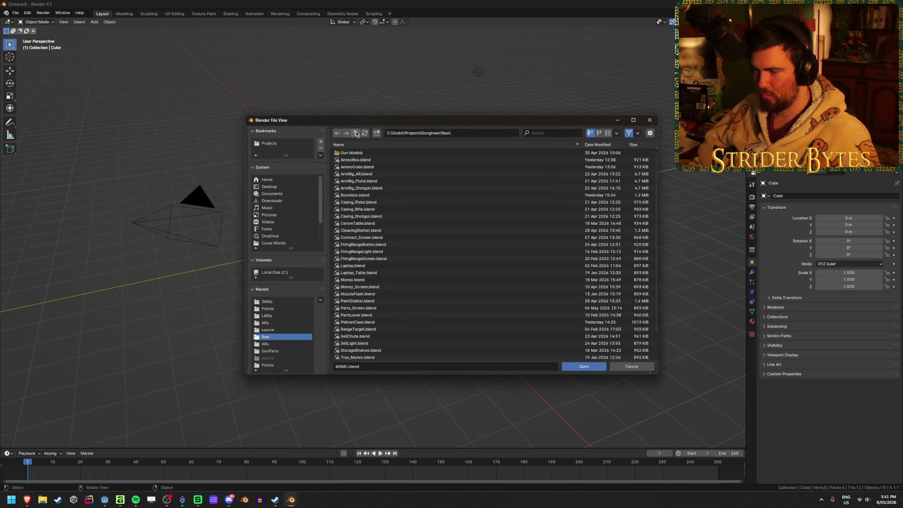
{"action": "left_click", "coordinate": [356, 195]}
{"action": "left_click", "coordinate": [585, 366]}
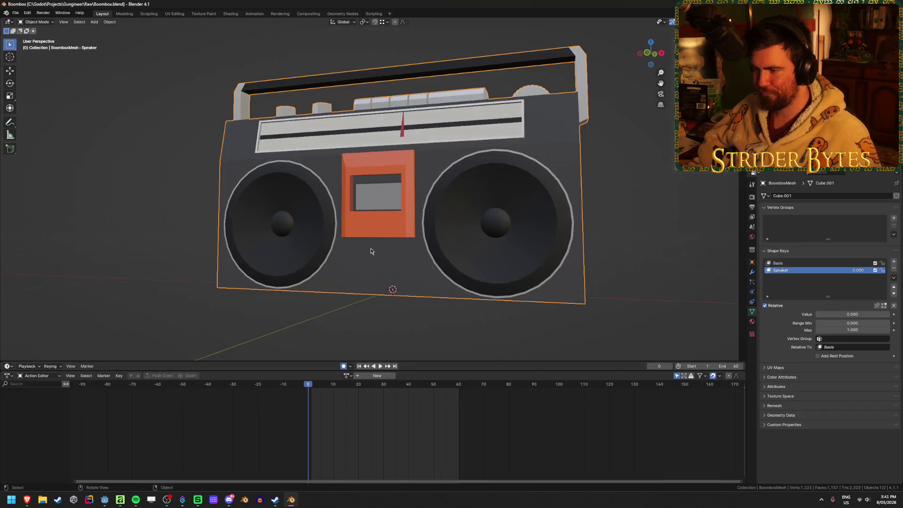
{"action": "scroll", "coordinate": [387, 252], "scroll_direction": "up", "scroll_amount": 3}
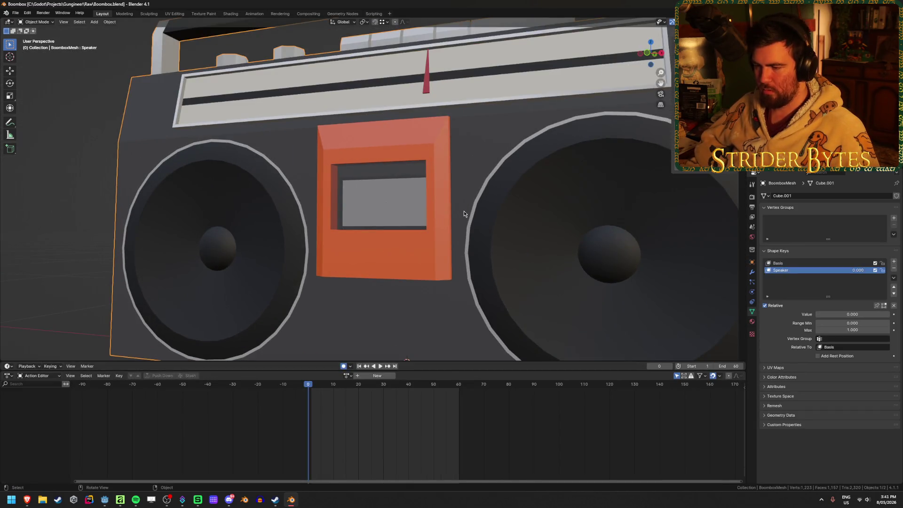
{"action": "scroll", "coordinate": [464, 211], "scroll_direction": "down", "scroll_amount": 3}
{"action": "scroll", "coordinate": [464, 212], "scroll_direction": "up", "scroll_amount": 4}
Inspect the cassette window in Edit Mode from the front with X-ray on, then return to Object Mode
{"action": "key", "text": "Tab"}
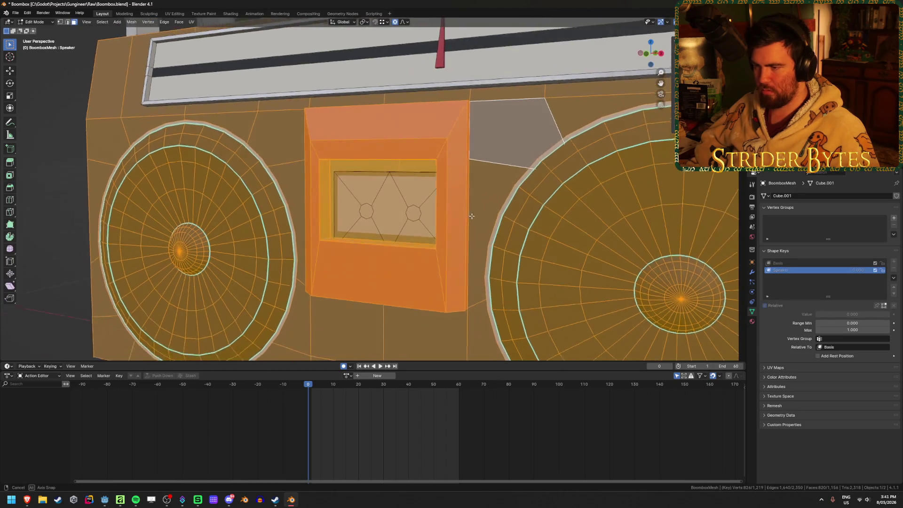
{"action": "key", "text": "KP_1"}
{"action": "key", "text": "alt+z"}
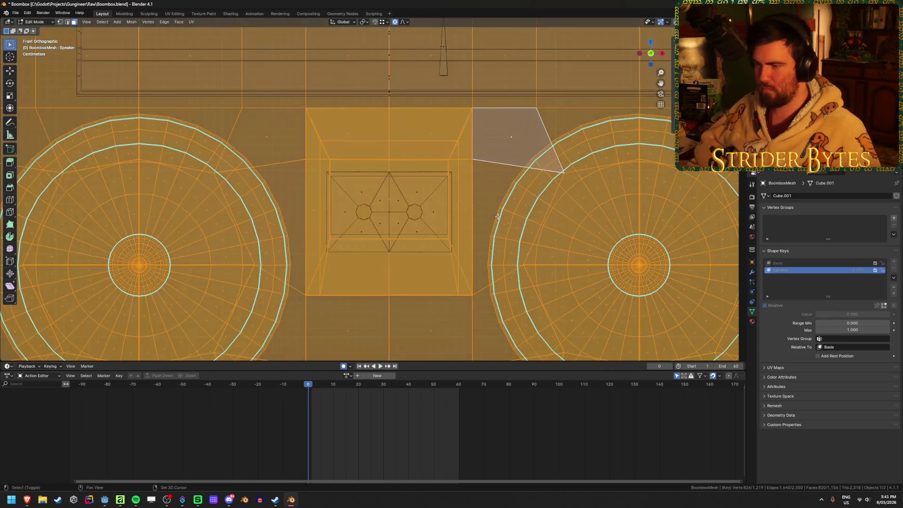
{"action": "scroll", "coordinate": [499, 216], "scroll_direction": "up", "scroll_amount": 1}
{"action": "scroll", "coordinate": [438, 222], "scroll_direction": "up", "scroll_amount": 2}
{"action": "scroll", "coordinate": [395, 226], "scroll_direction": "up", "scroll_amount": 2}
{"action": "scroll", "coordinate": [381, 230], "scroll_direction": "up", "scroll_amount": 1}
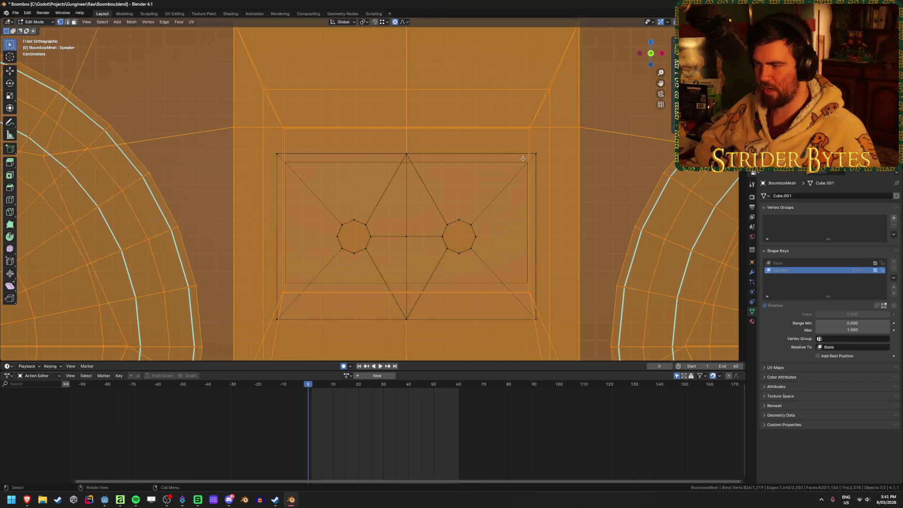
{"action": "key", "text": "Tab"}
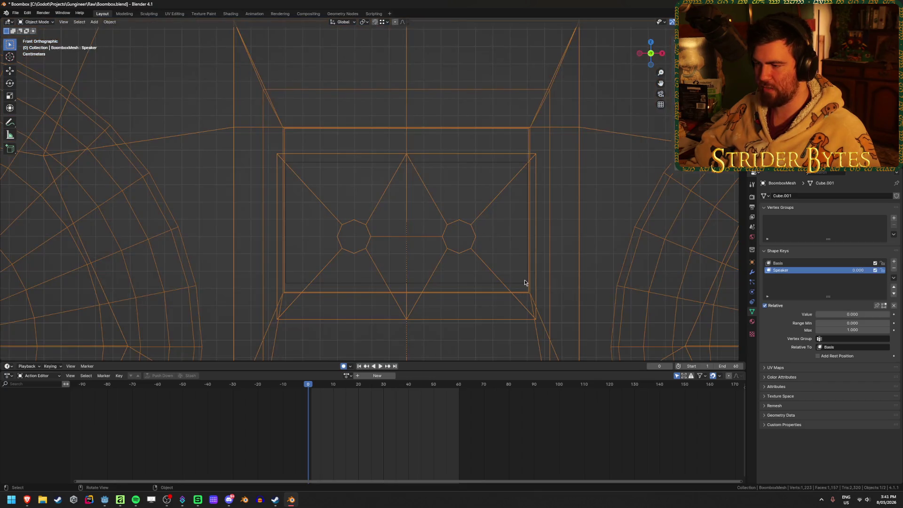
Inspect the CassetteSticker plane in Edit Mode, selecting its vertices and returning to Object Mode
{"action": "left_click", "coordinate": [524, 279]}
{"action": "key", "text": "Tab"}
{"action": "left_click", "coordinate": [525, 282]}
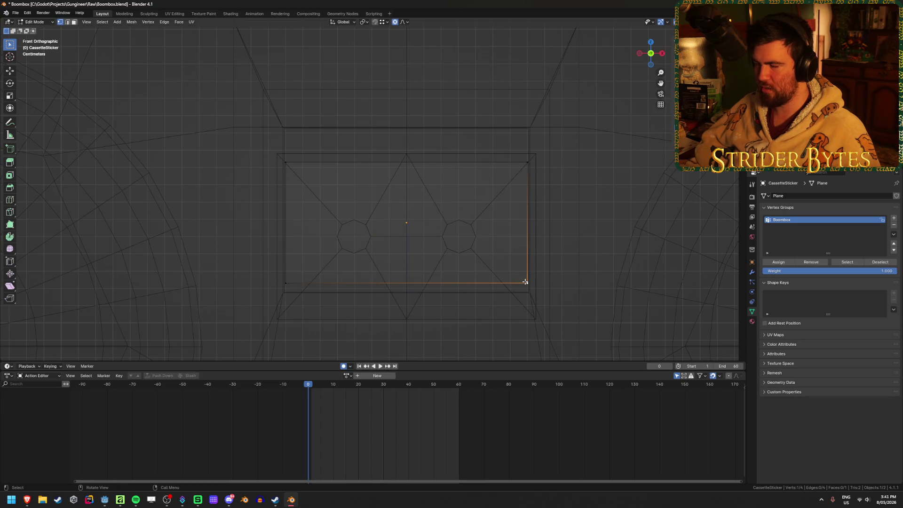
{"action": "key", "text": "a"}
{"action": "left_click", "coordinate": [525, 282]}
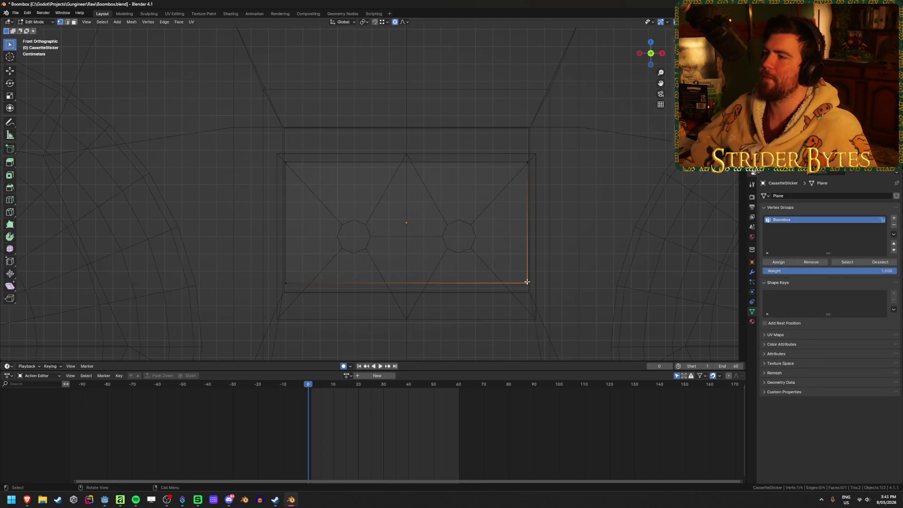
{"action": "key", "text": "Tab"}
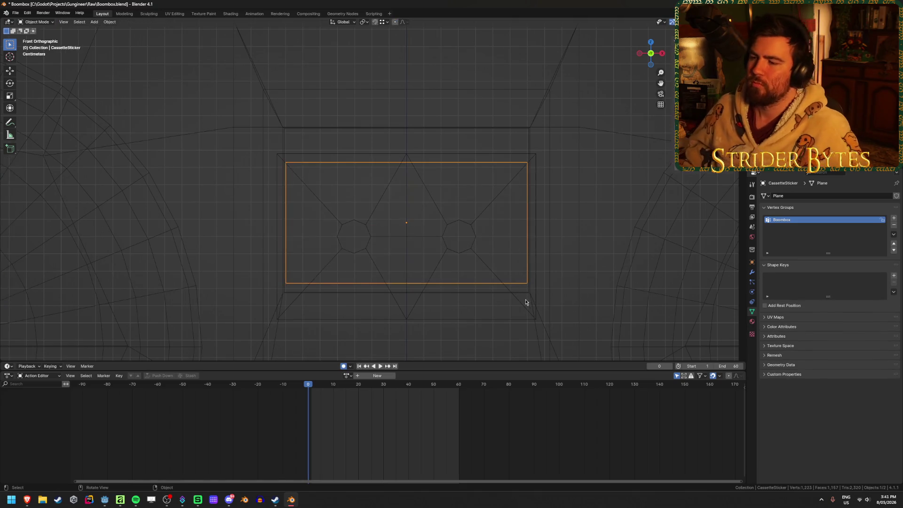
{"action": "key", "text": "Tab"}
{"action": "key", "text": "a"}
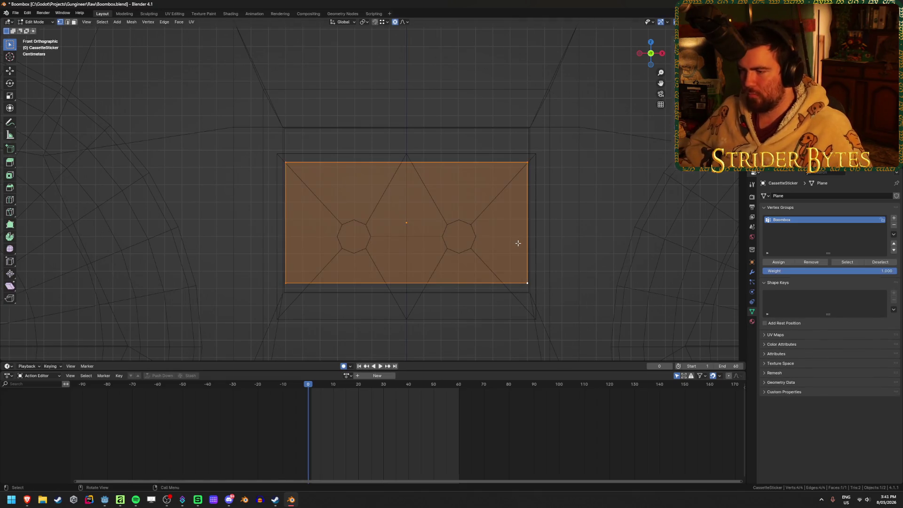
{"action": "key", "text": "Tab"}
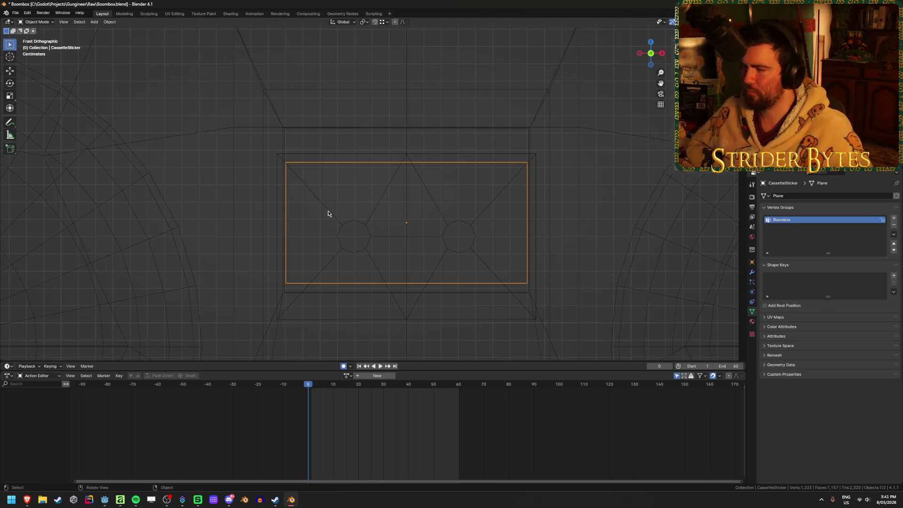
Start a Z-axis move of the sticker plane, cancel it, and reselect the cassette sticker plane
{"action": "key", "text": "g"}
{"action": "key", "text": "z"}
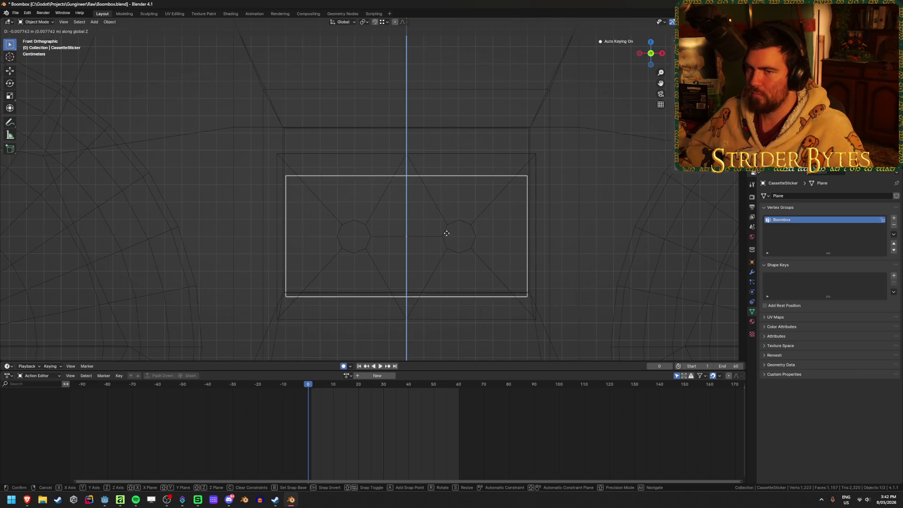
{"action": "right_click", "coordinate": [446, 232]}
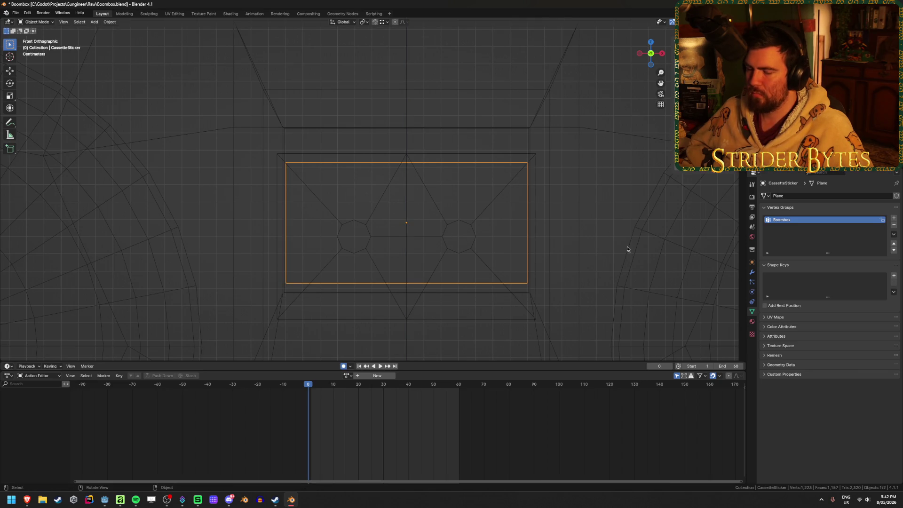
{"action": "left_click", "coordinate": [584, 242]}
{"action": "key", "text": "Tab"}
{"action": "key", "text": "Tab"}
{"action": "left_click", "coordinate": [506, 289]}
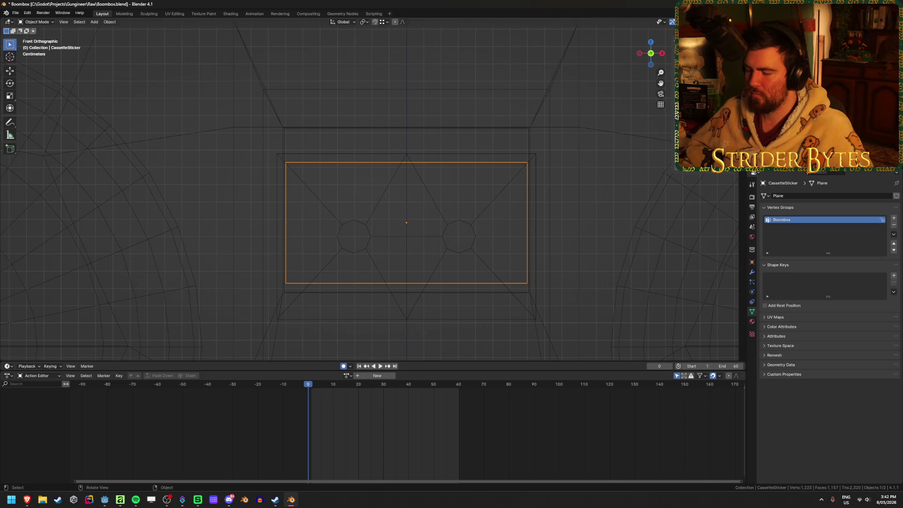
Switch through Godot over to the blank sticker canvas in Affinity
{"action": "left_click", "coordinate": [105, 500]}
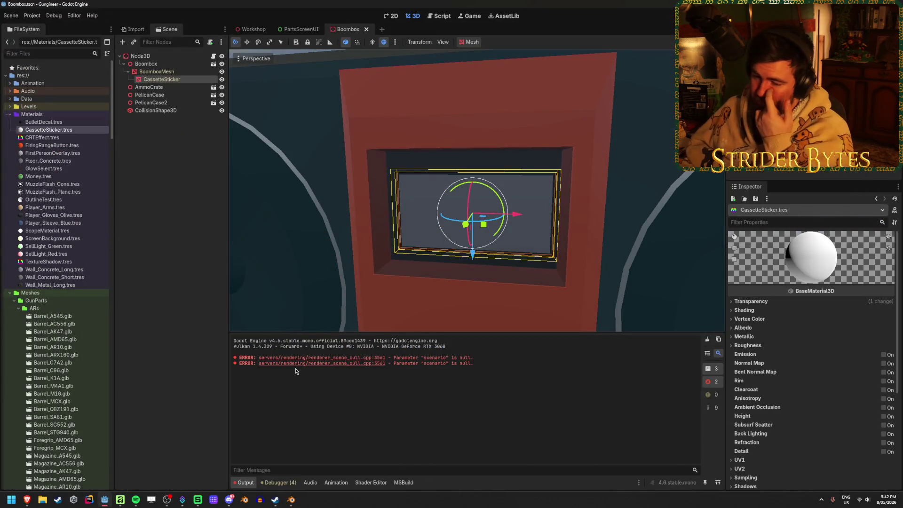
{"action": "left_click", "coordinate": [120, 500]}
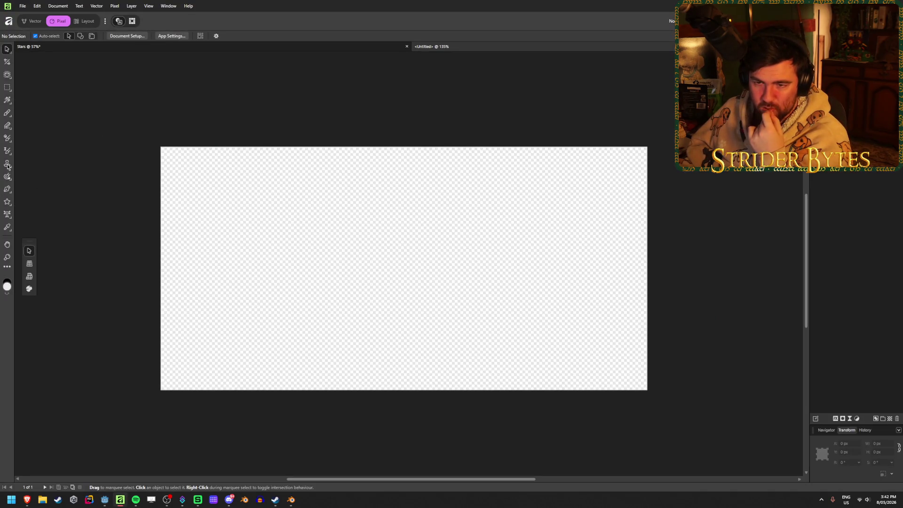
Draw a rounded rectangle covering the whole sticker canvas
{"action": "left_click", "coordinate": [7, 191]}
{"action": "left_click", "coordinate": [7, 203]}
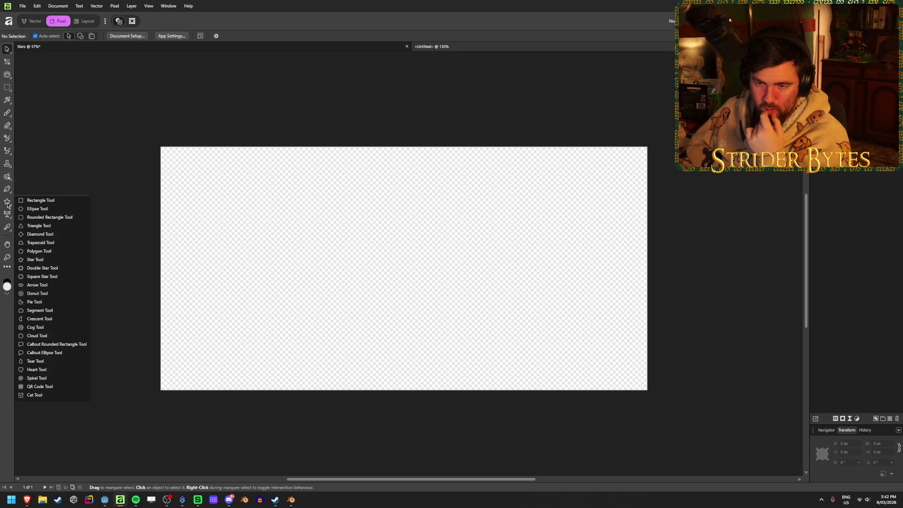
{"action": "left_click", "coordinate": [63, 216]}
{"action": "left_click_drag", "start_coordinate": [161, 146], "coordinate": [648, 390]}
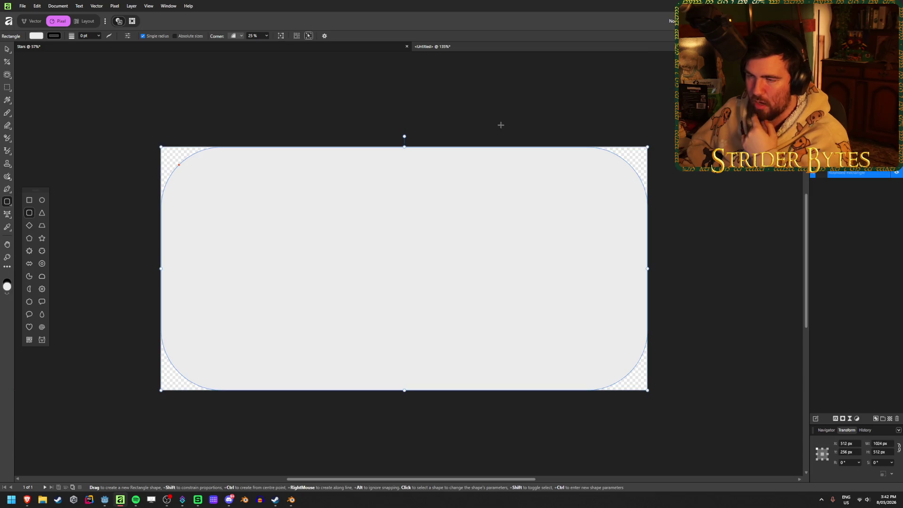
{"action": "left_click", "coordinate": [7, 48]}
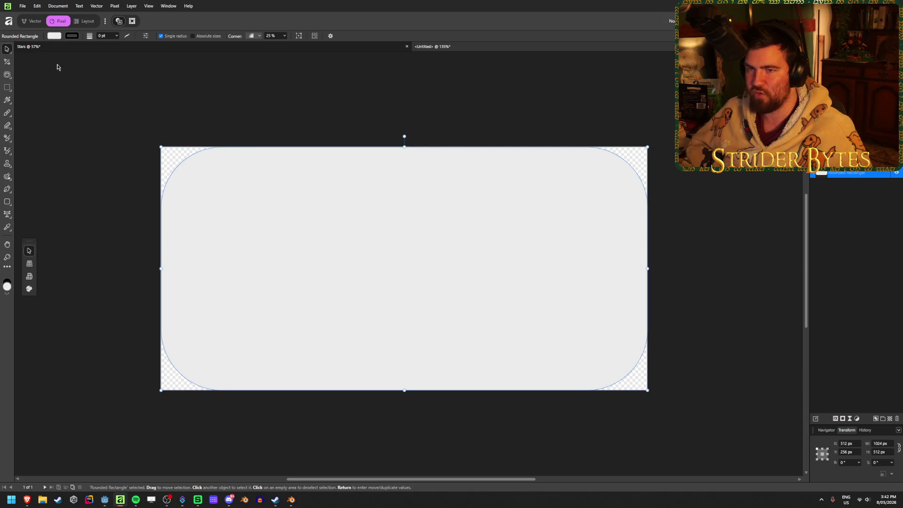
Set the rectangle's fill to None with the lightness raised to white
{"action": "left_click", "coordinate": [54, 36]}
{"action": "left_click", "coordinate": [112, 45]}
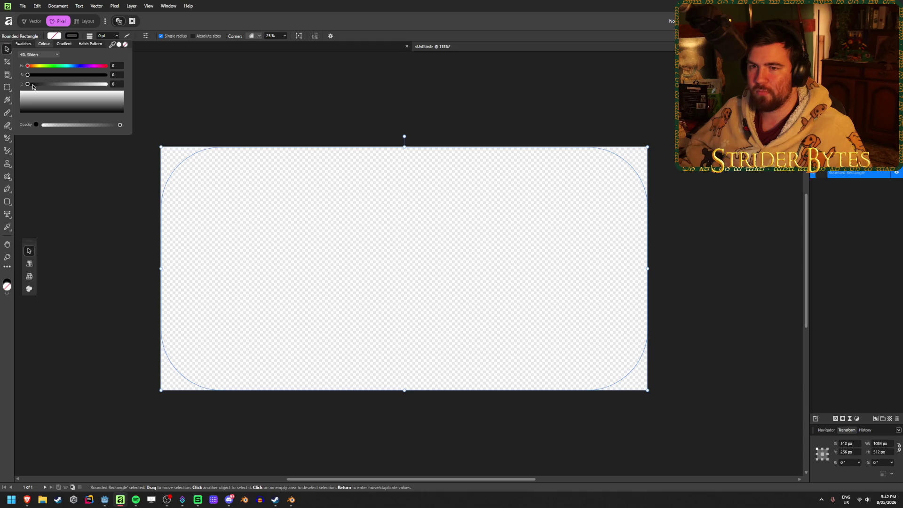
{"action": "left_click_drag", "start_coordinate": [33, 85], "coordinate": [107, 84]}
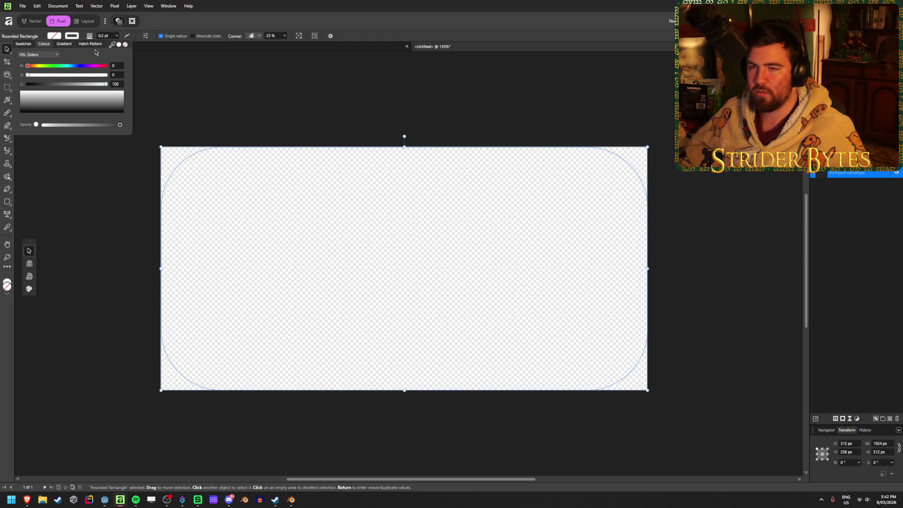
Shrink the rectangle into a wide slot, about 421 by 96 px, below the canvas centre
{"action": "left_click_drag", "start_coordinate": [405, 147], "coordinate": [404, 292]}
{"action": "left_click_drag", "start_coordinate": [405, 390], "coordinate": [404, 337]}
{"action": "left_click_drag", "start_coordinate": [161, 314], "coordinate": [305, 314]}
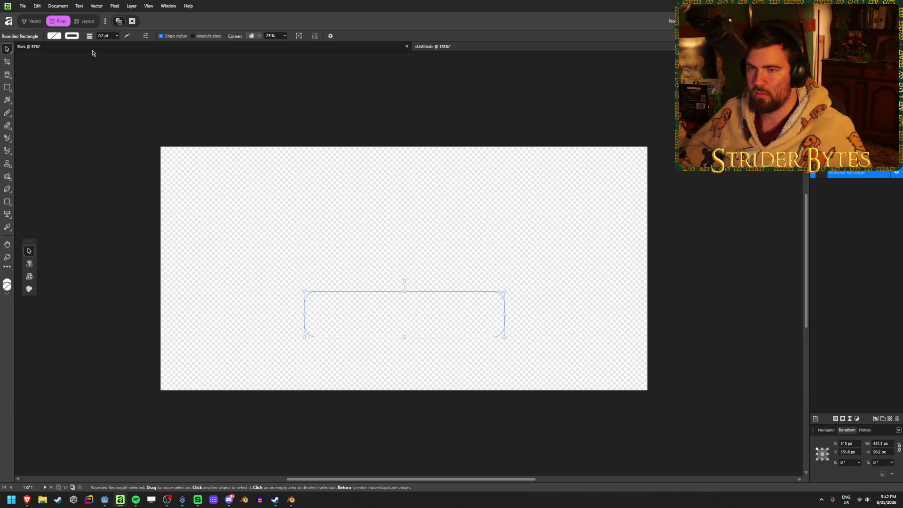
Experiment with the stroke: width 100 pt, a different edge alignment, then about 59 pt
{"action": "left_click", "coordinate": [75, 37]}
{"action": "left_click", "coordinate": [117, 36]}
{"action": "left_click_drag", "start_coordinate": [117, 42], "coordinate": [171, 45]}
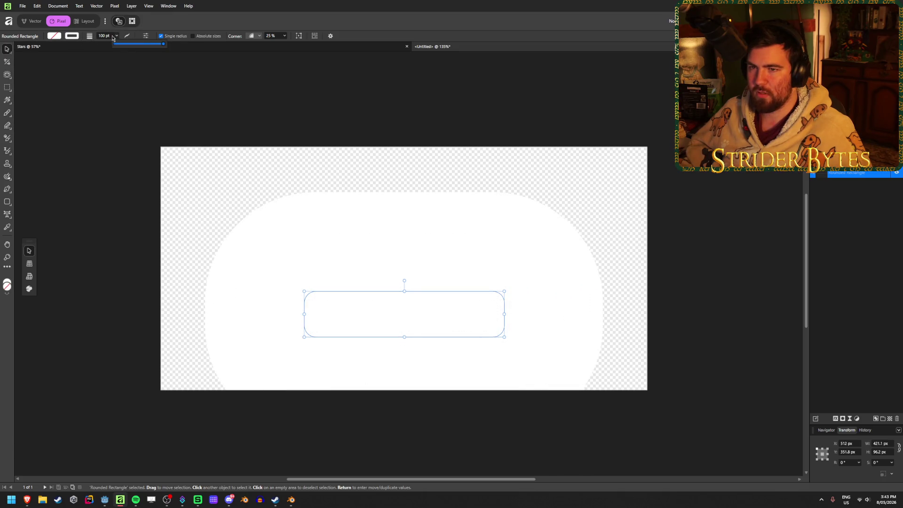
{"action": "left_click", "coordinate": [73, 36]}
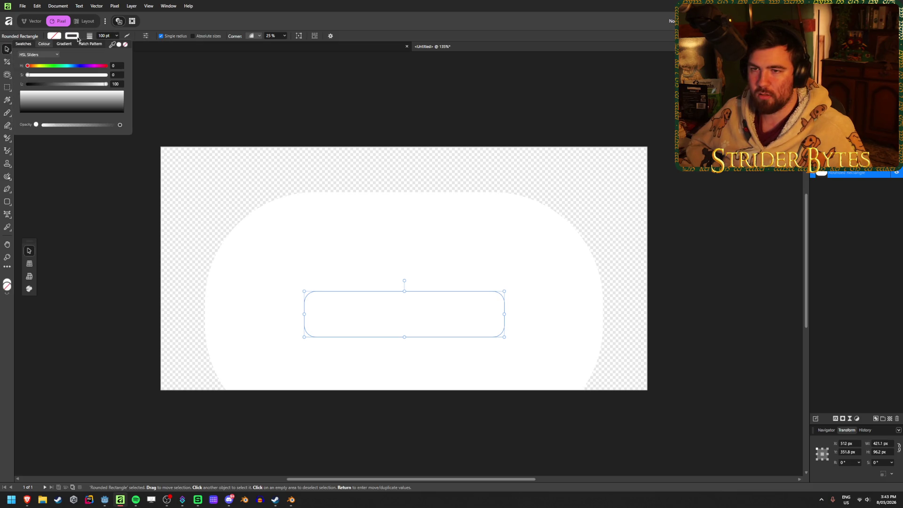
{"action": "left_click", "coordinate": [127, 37]}
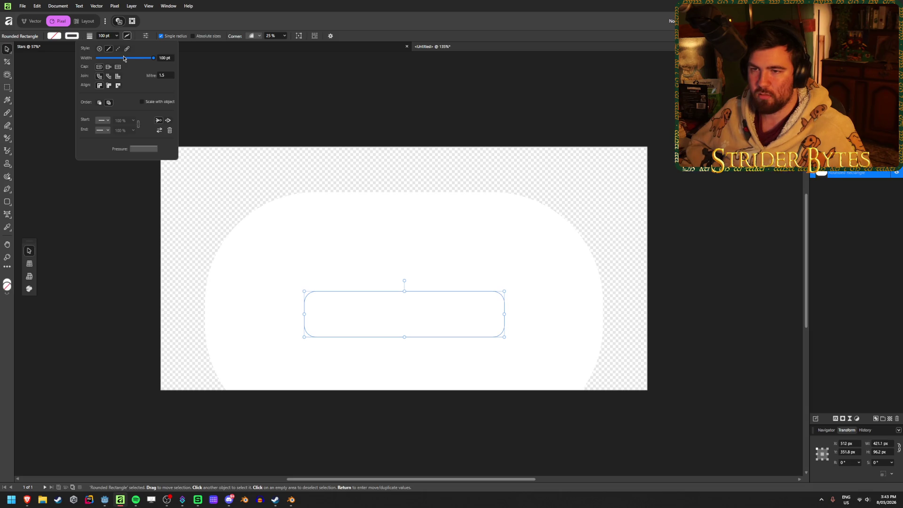
{"action": "left_click", "coordinate": [118, 85]}
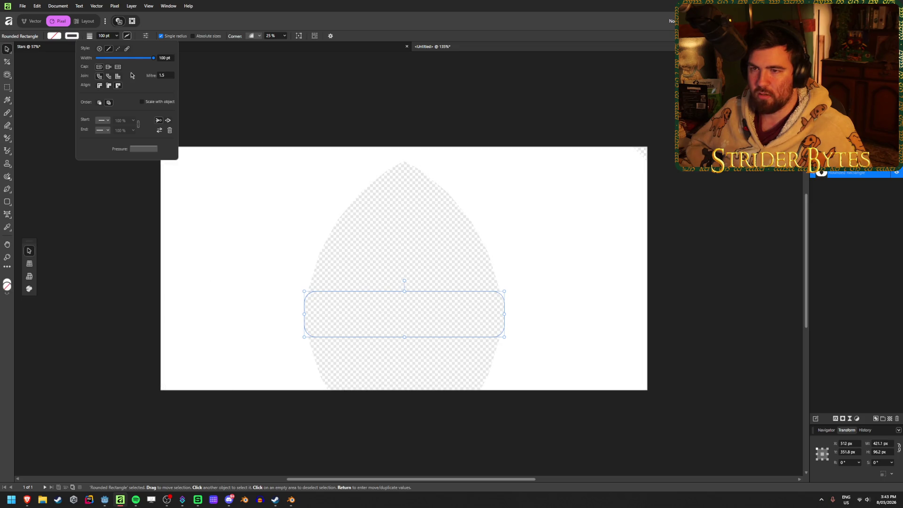
{"action": "left_click_drag", "start_coordinate": [159, 62], "coordinate": [97, 69]}
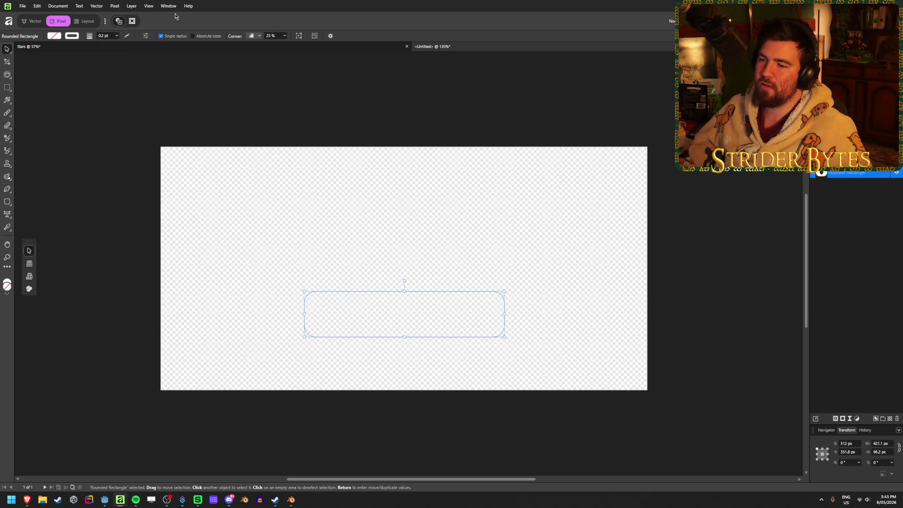
Make the stroke colour fully transparent, leaving a plain white shape, and deselect it
{"action": "left_click", "coordinate": [76, 35]}
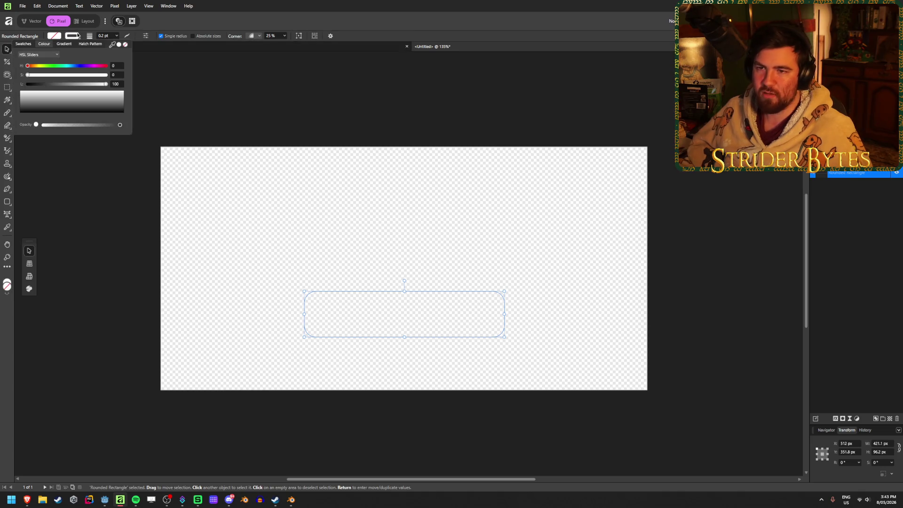
{"action": "left_click", "coordinate": [125, 44]}
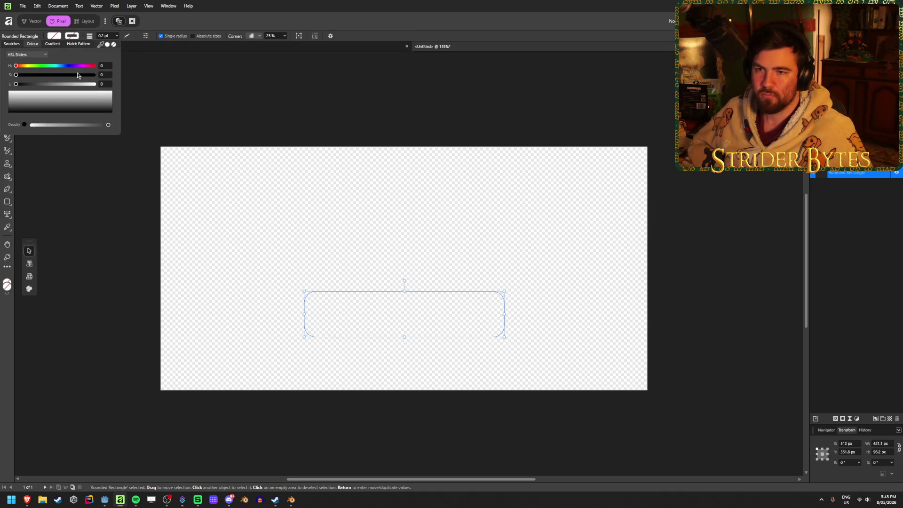
{"action": "key", "text": "ctrl+d"}
{"action": "key", "text": "v"}
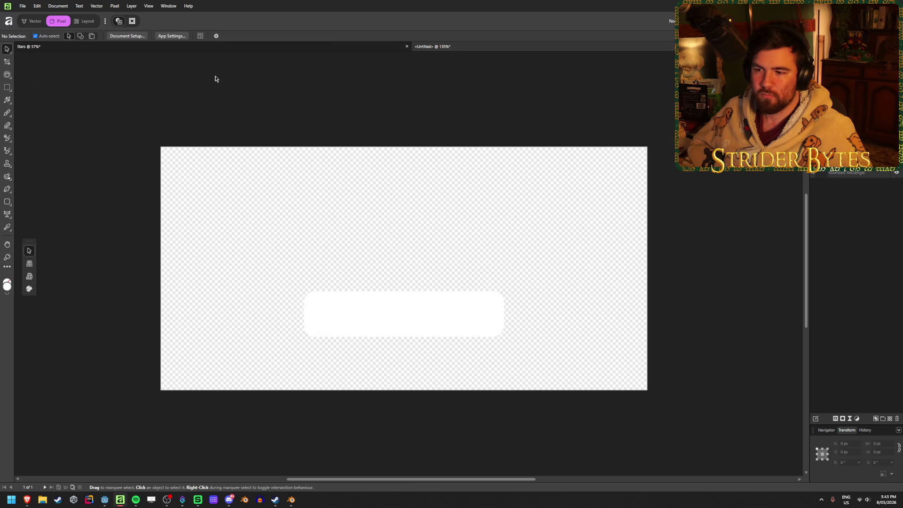
Stretch the white rounded rectangle out to all four canvas edges
{"action": "left_click", "coordinate": [354, 320]}
{"action": "left_click_drag", "start_coordinate": [304, 293], "coordinate": [161, 147]}
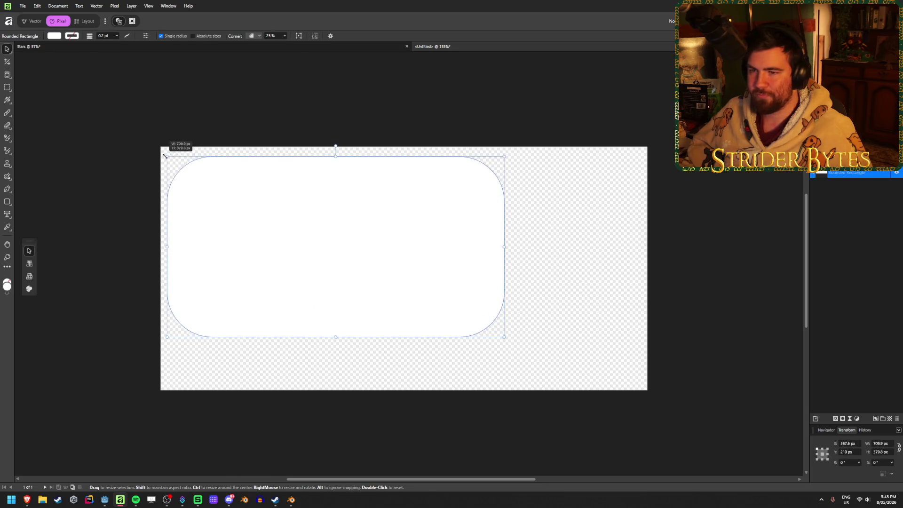
{"action": "left_click_drag", "start_coordinate": [504, 242], "coordinate": [647, 244]}
{"action": "left_click_drag", "start_coordinate": [402, 337], "coordinate": [404, 390]}
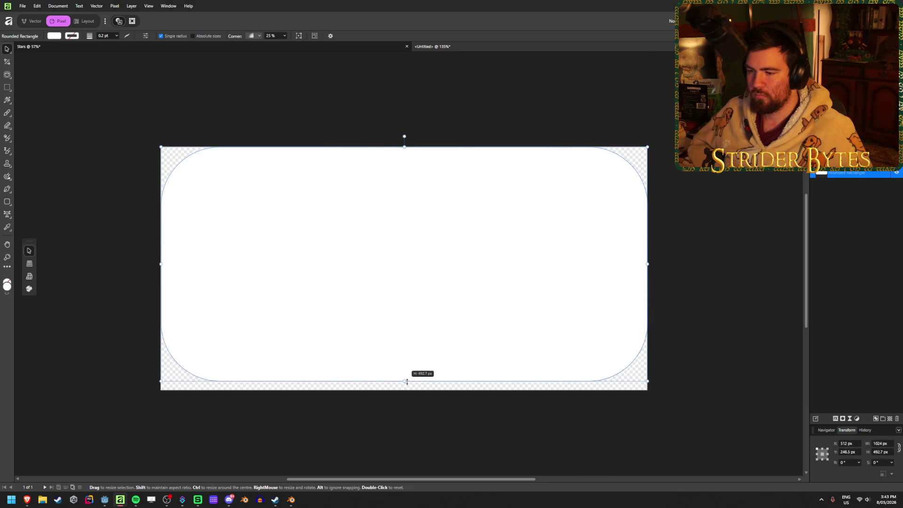
{"action": "left_click", "coordinate": [138, 257]}
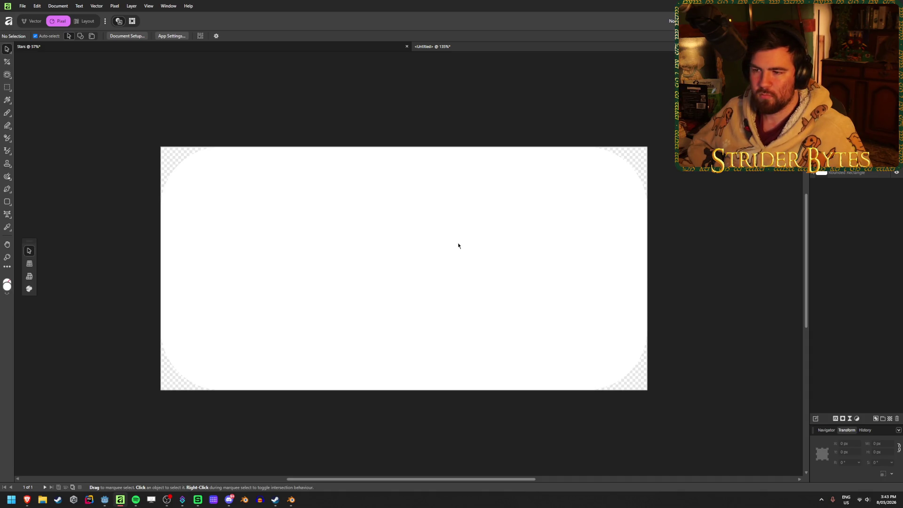
Save the document as CassetteSticker
{"action": "key", "text": "ctrl+s"}
{"action": "type", "text": "Cass"}
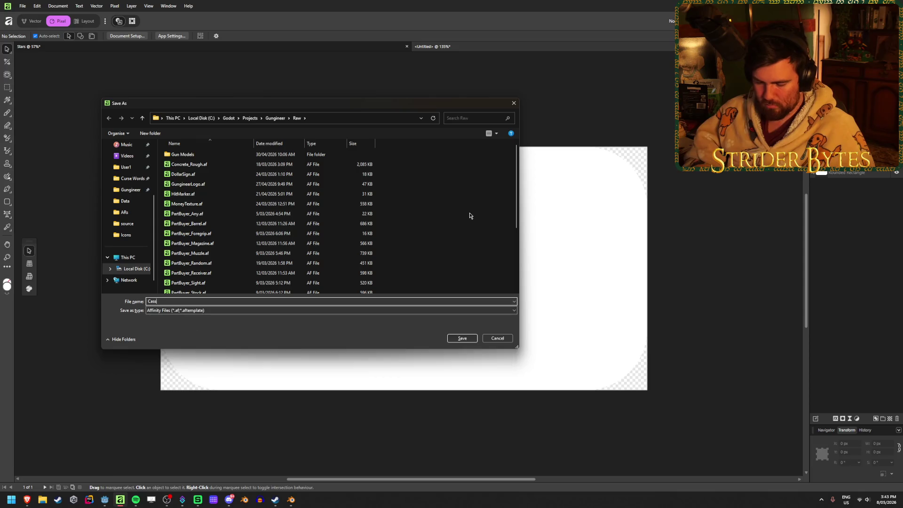
{"action": "type", "text": "etteSticker"}
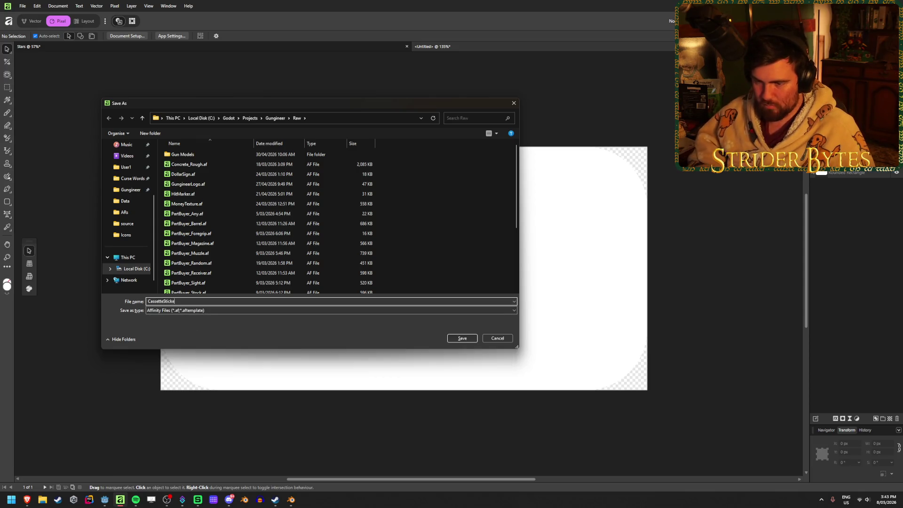
{"action": "key", "text": "Return"}
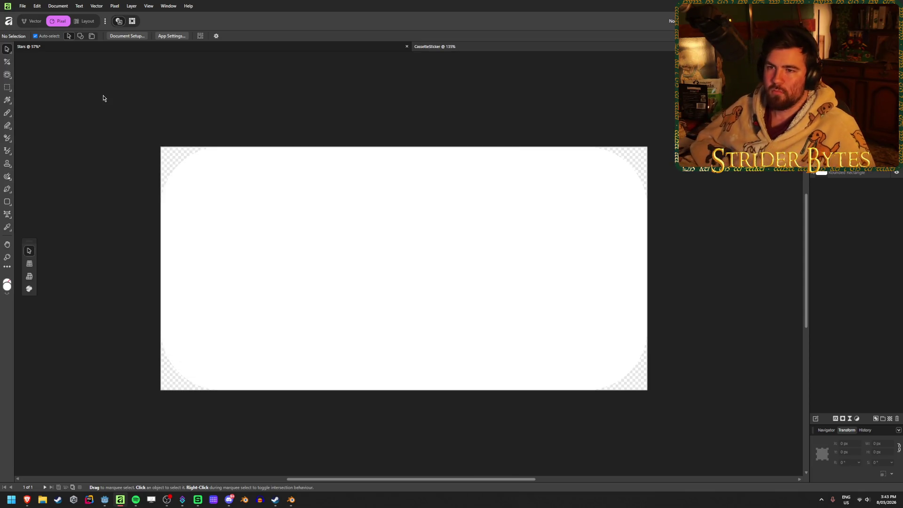
Draw a small rounded rectangle below the canvas centre with Corner 50% for a pill shape
{"action": "left_click", "coordinate": [8, 203]}
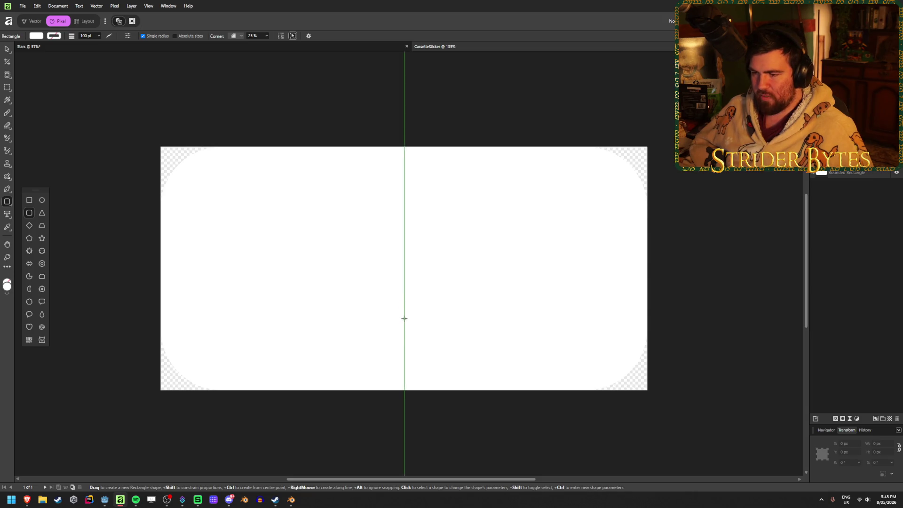
{"action": "left_click_drag", "start_coordinate": [405, 318], "coordinate": [500, 342]}
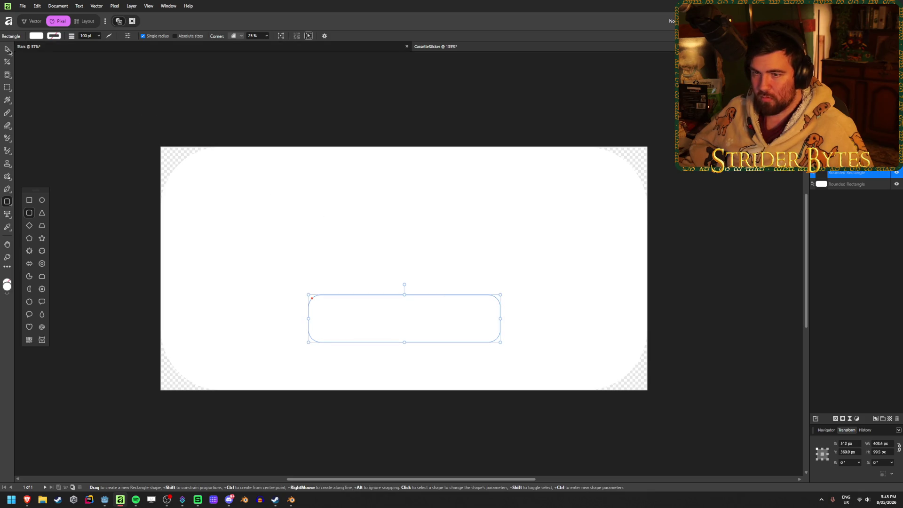
{"action": "type", "text": "v50"}
{"action": "key", "text": "Return"}
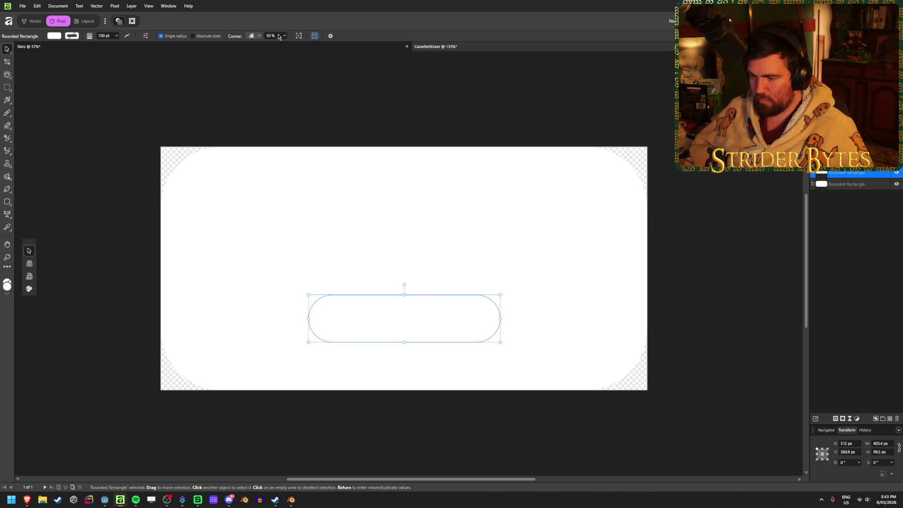
Select the pill and the large sticker rectangle together and move to the Vector persona
{"action": "left_click", "coordinate": [75, 163]}
{"action": "left_click", "coordinate": [354, 314]}
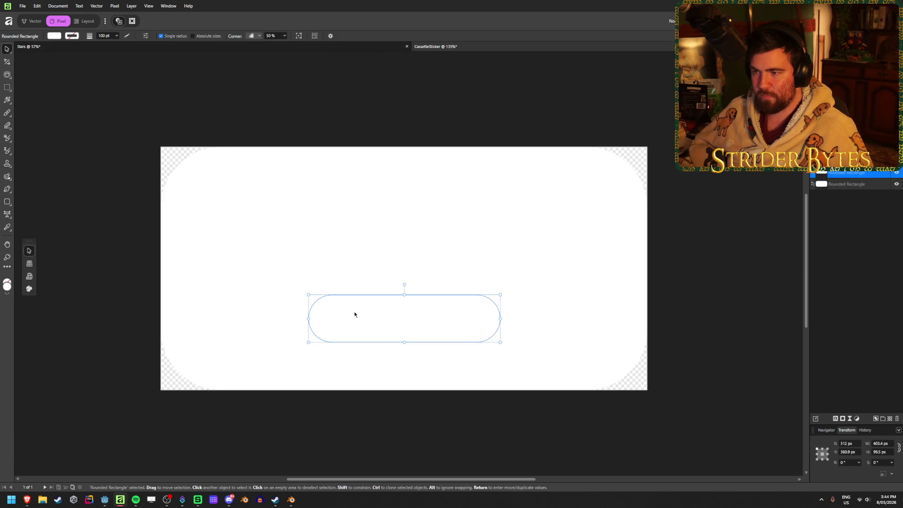
{"action": "left_click", "coordinate": [511, 227]}
{"action": "left_click", "coordinate": [419, 330], "text": "shift"}
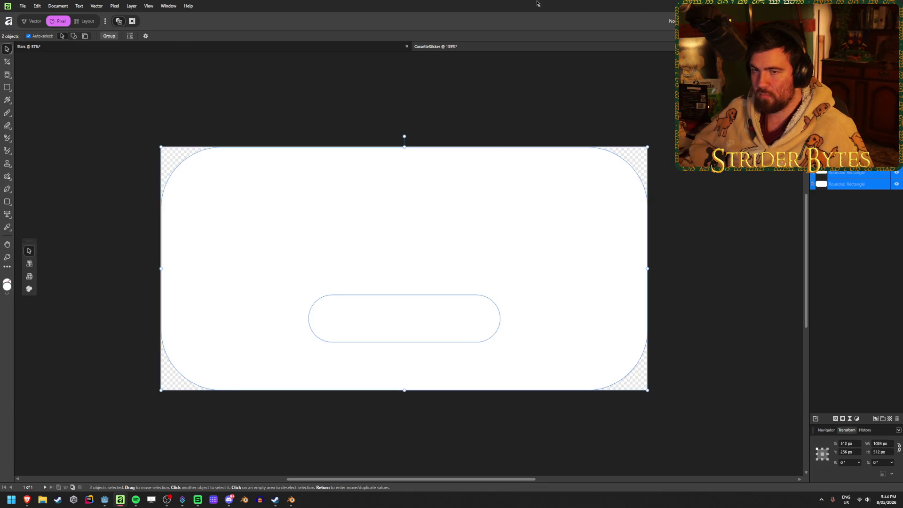
{"action": "left_click", "coordinate": [33, 21]}
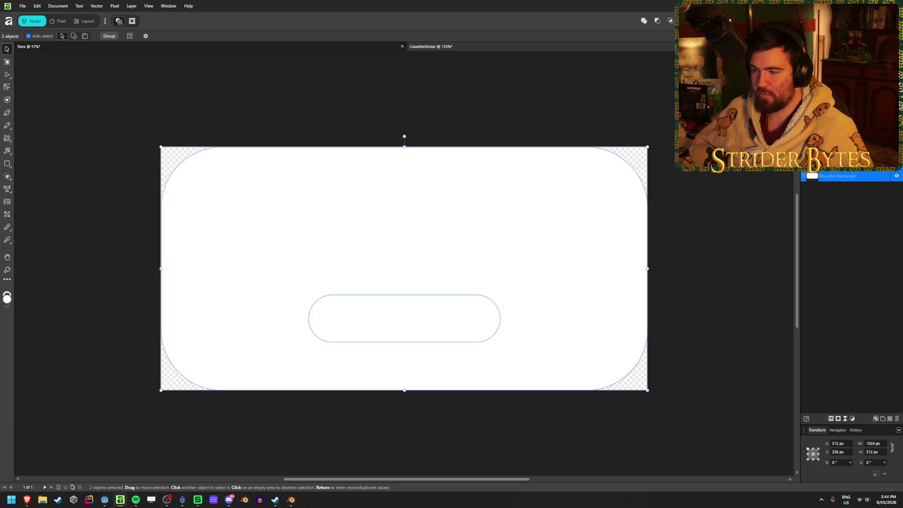
{"action": "key", "text": "Delete"}
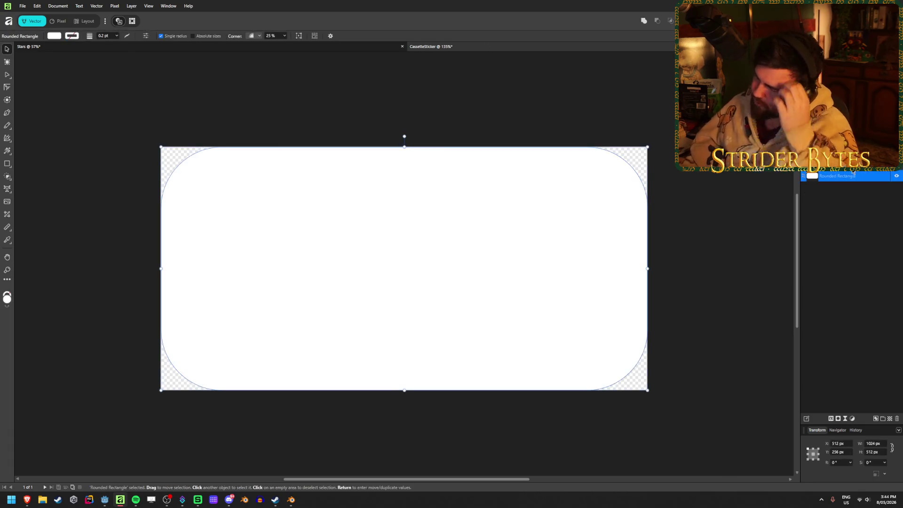
Restore the deleted pill, reorder its layer and select both rectangles together
{"action": "key", "text": "ctrl+z"}
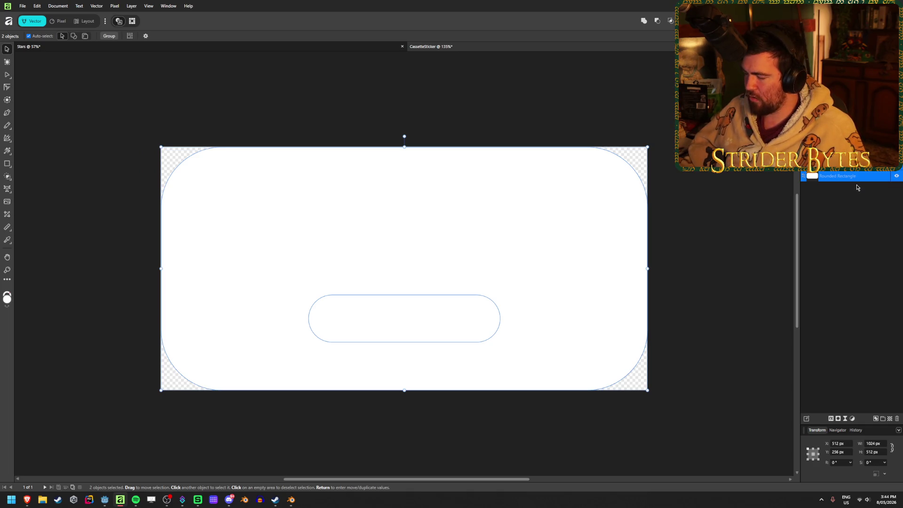
{"action": "left_click_drag", "start_coordinate": [862, 177], "coordinate": [859, 232]}
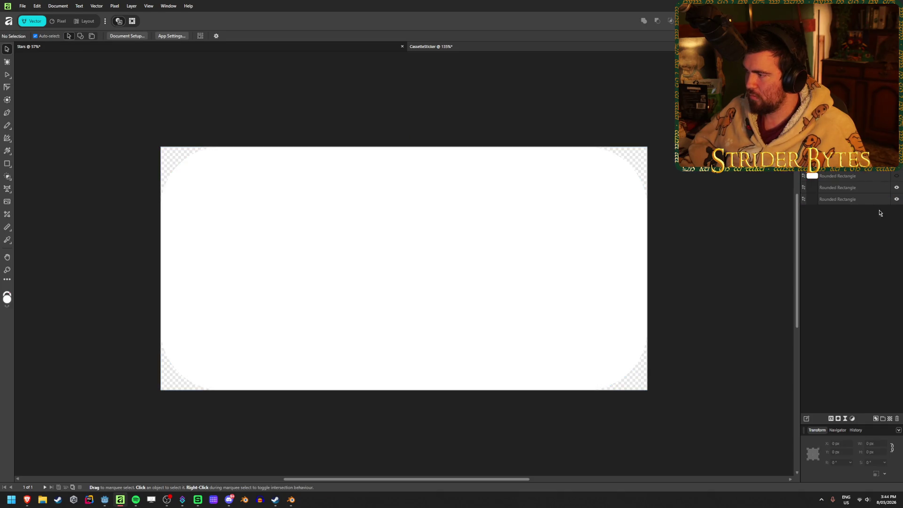
{"action": "left_click", "coordinate": [864, 200]}
{"action": "left_click", "coordinate": [427, 324]}
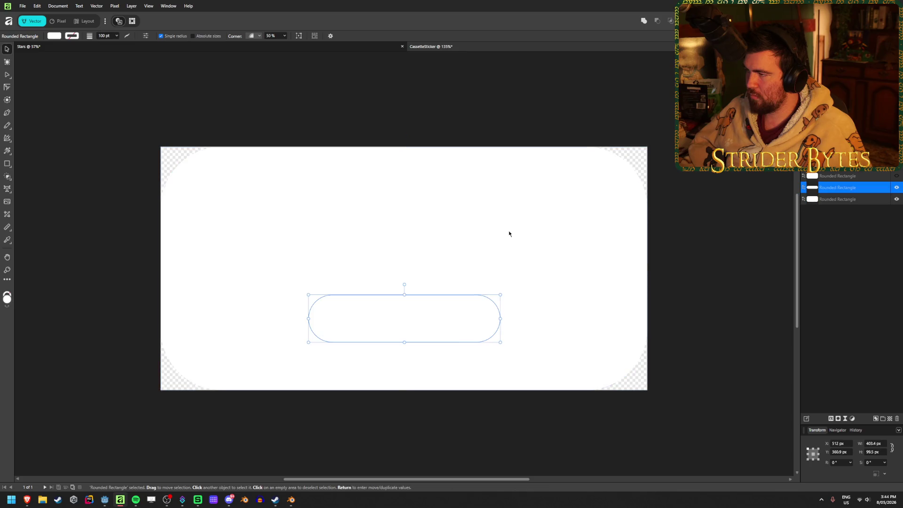
{"action": "left_click", "coordinate": [509, 230], "text": "shift"}
Subtract the pill from the rectangle, leaving one combined sticker curve with a slot
{"action": "left_click", "coordinate": [658, 21]}
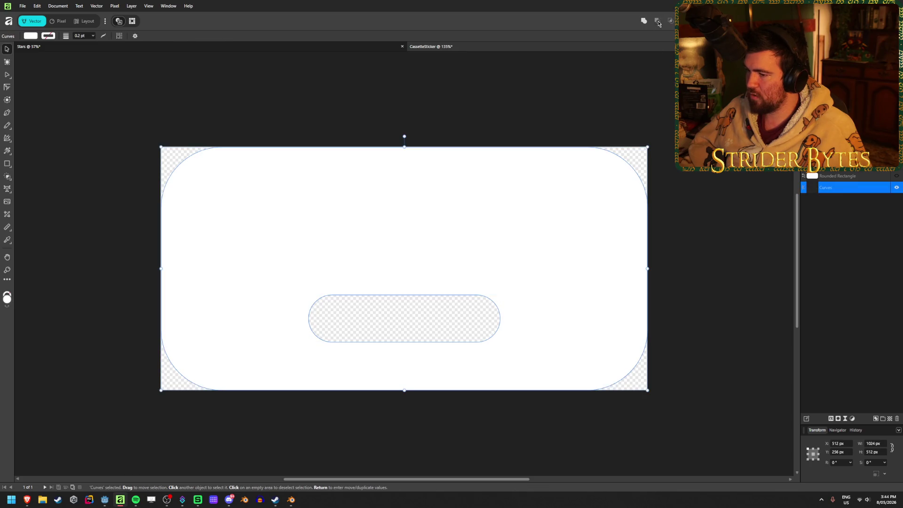
{"action": "left_click", "coordinate": [715, 278]}
{"action": "left_click", "coordinate": [563, 292]}
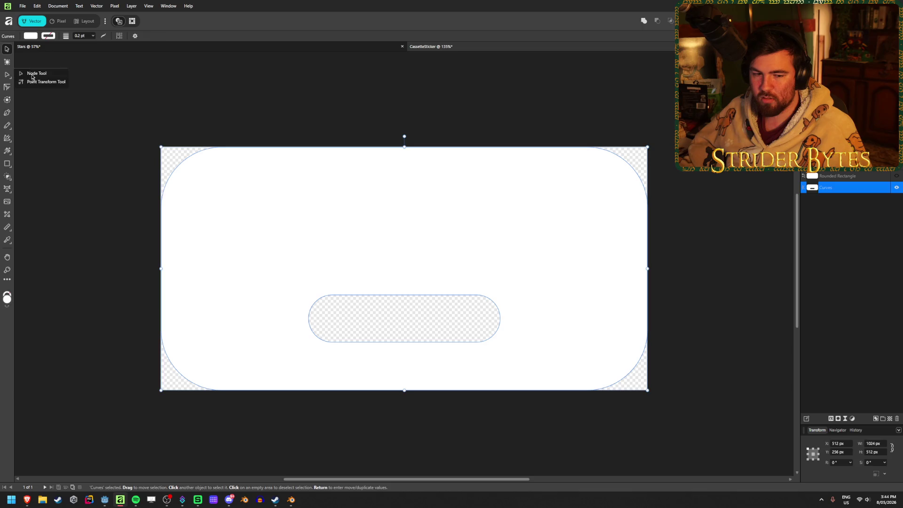
{"action": "left_click", "coordinate": [31, 75]}
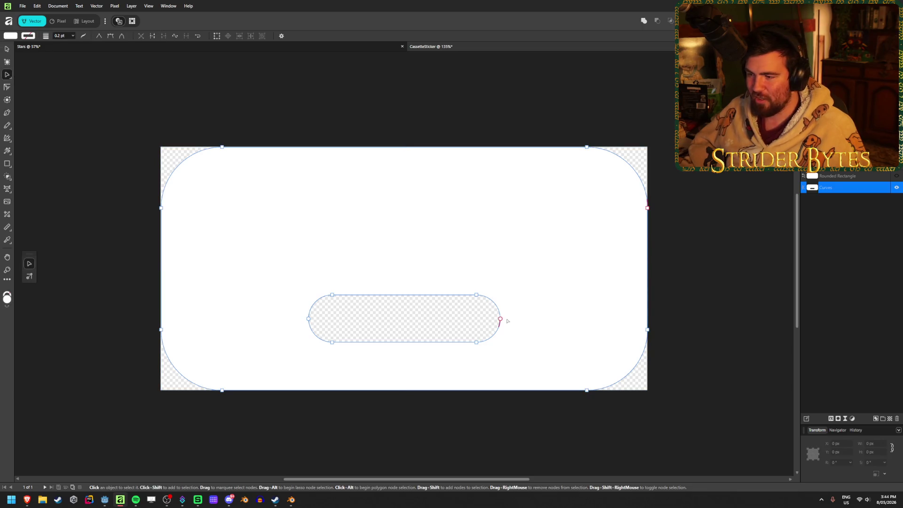
{"action": "mouse_move", "coordinate": [477, 295]}
{"action": "left_mouse_down"}
{"action": "mouse_move", "coordinate": [478, 280]}
{"action": "mouse_move", "coordinate": [476, 294]}
{"action": "left_mouse_up"}
{"action": "mouse_move", "coordinate": [318, 276]}
{"action": "left_mouse_down"}
{"action": "mouse_move", "coordinate": [386, 303]}
{"action": "mouse_move", "coordinate": [490, 312]}
{"action": "mouse_move", "coordinate": [476, 263]}
{"action": "left_mouse_up"}
{"action": "key", "text": "ctrl+z"}
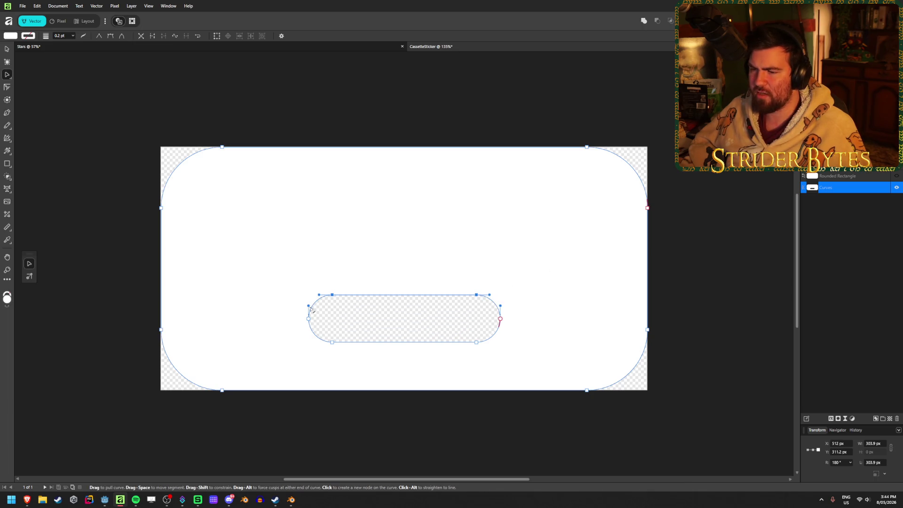
{"action": "left_click_drag", "start_coordinate": [308, 319], "coordinate": [211, 322]}
{"action": "key", "text": "ctrl+z"}
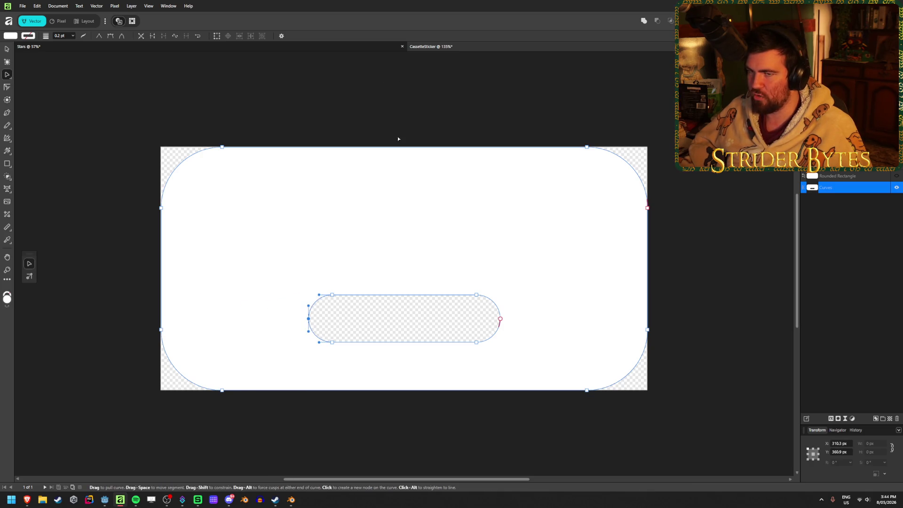
{"action": "left_click", "coordinate": [7, 49]}
{"action": "left_click", "coordinate": [72, 111]}
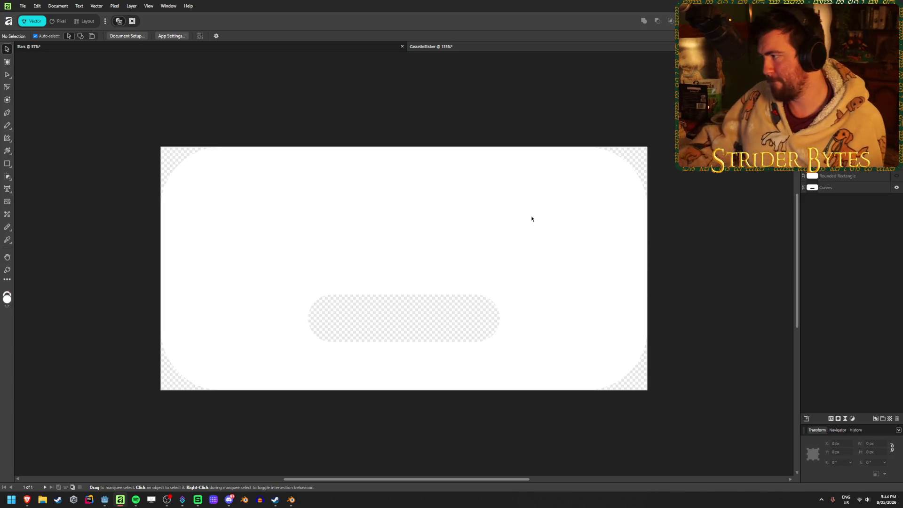
{"action": "key", "text": "ctrl+alt+shift+s"}
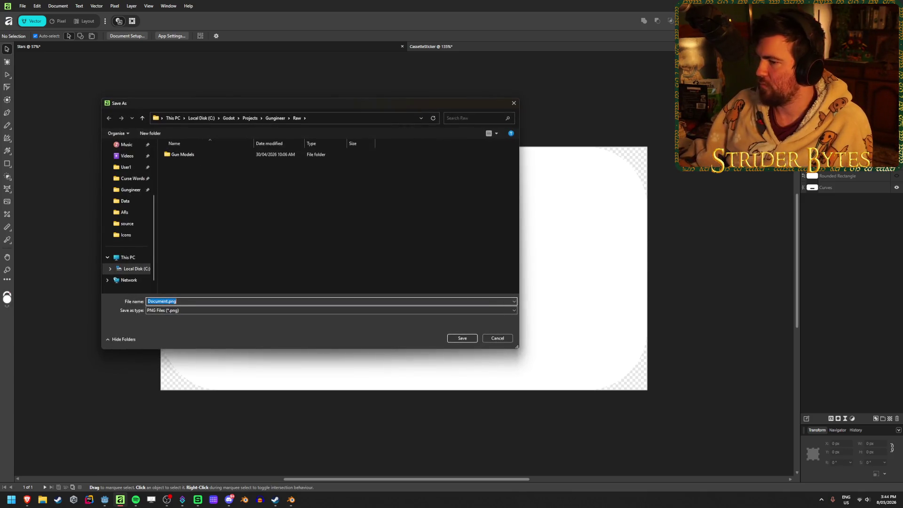
Export the PNG as CassetteSticker into Gungineer > Textures and return to Godot
{"action": "left_click", "coordinate": [274, 119]}
{"action": "double_click", "coordinate": [188, 293]}
{"action": "left_click", "coordinate": [242, 304]}
{"action": "key", "text": "ctrl+a"}
{"action": "type", "text": "Cass"}
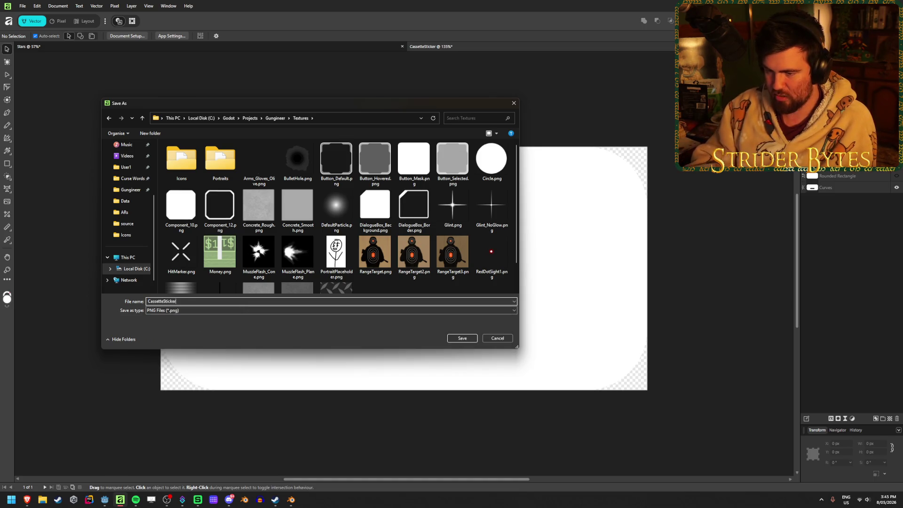
{"action": "left_click", "coordinate": [474, 341]}
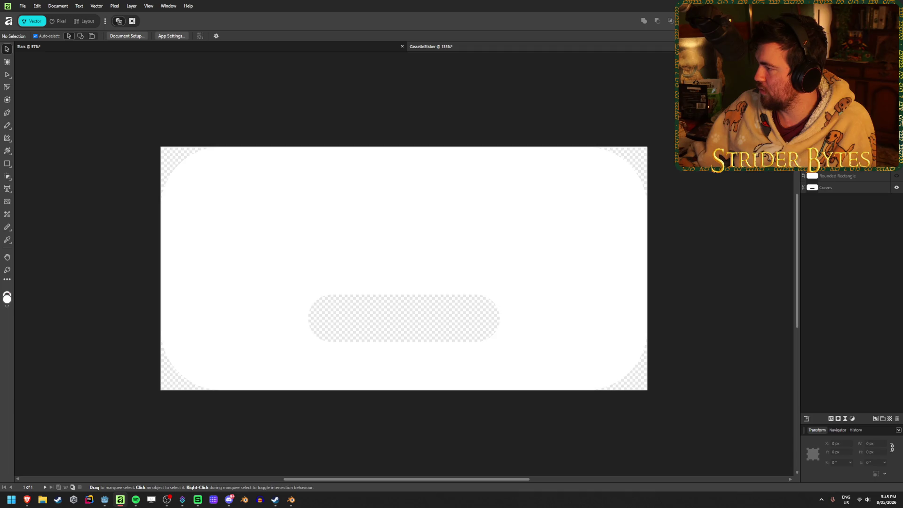
{"action": "left_click", "coordinate": [105, 499]}
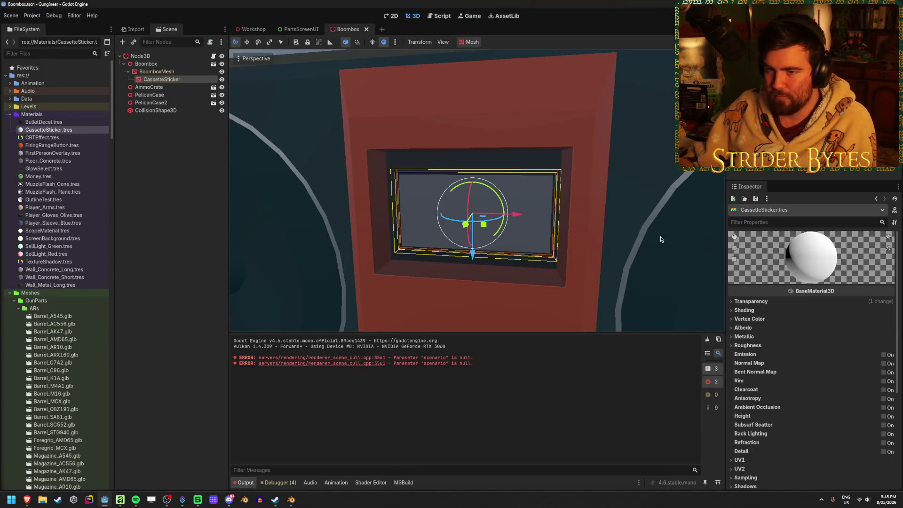
Quick-load CassetteSticker.png as the CassetteSticker material's Albedo texture and save the scene
{"action": "left_click", "coordinate": [165, 79]}
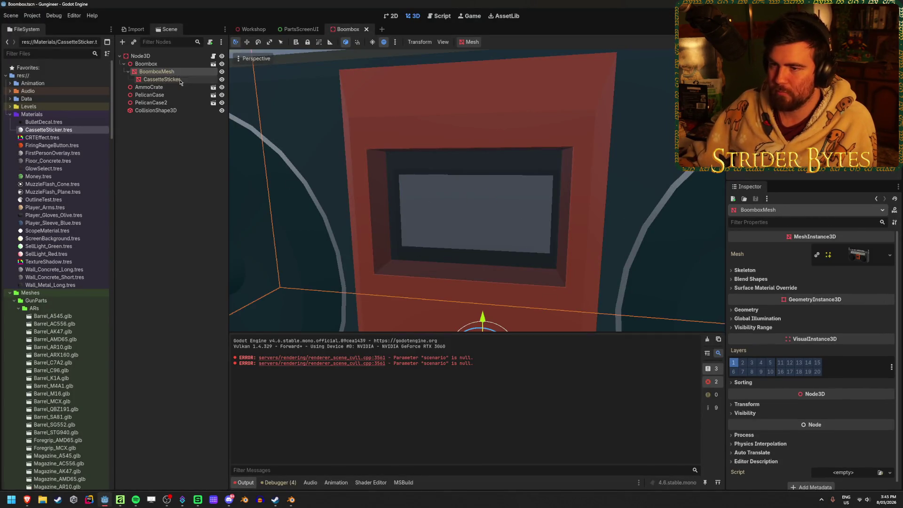
{"action": "left_click", "coordinate": [162, 79]}
{"action": "left_click", "coordinate": [59, 130]}
{"action": "left_click", "coordinate": [750, 330]}
{"action": "left_click", "coordinate": [745, 330]}
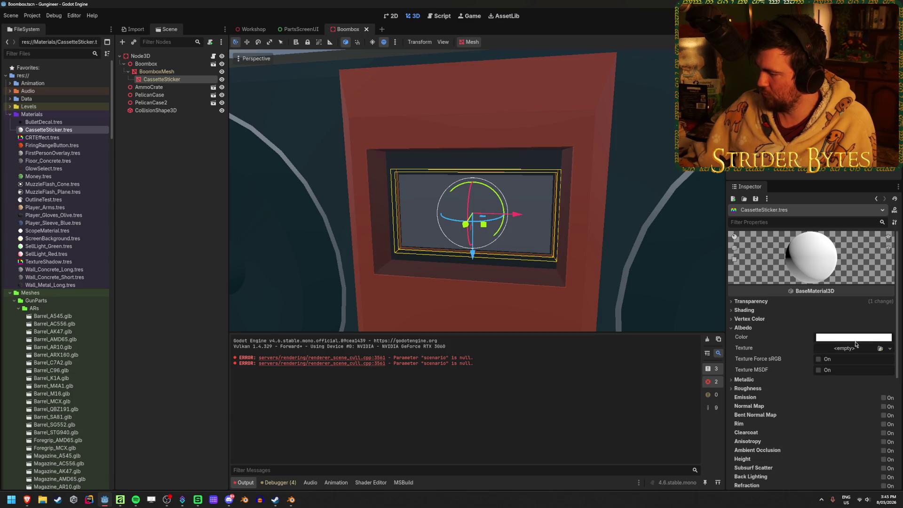
{"action": "left_click", "coordinate": [882, 348]}
{"action": "scroll", "coordinate": [488, 240], "scroll_direction": "down", "scroll_amount": 3}
{"action": "scroll", "coordinate": [487, 241], "scroll_direction": "down", "scroll_amount": 2}
{"action": "type", "text": "cassette"}
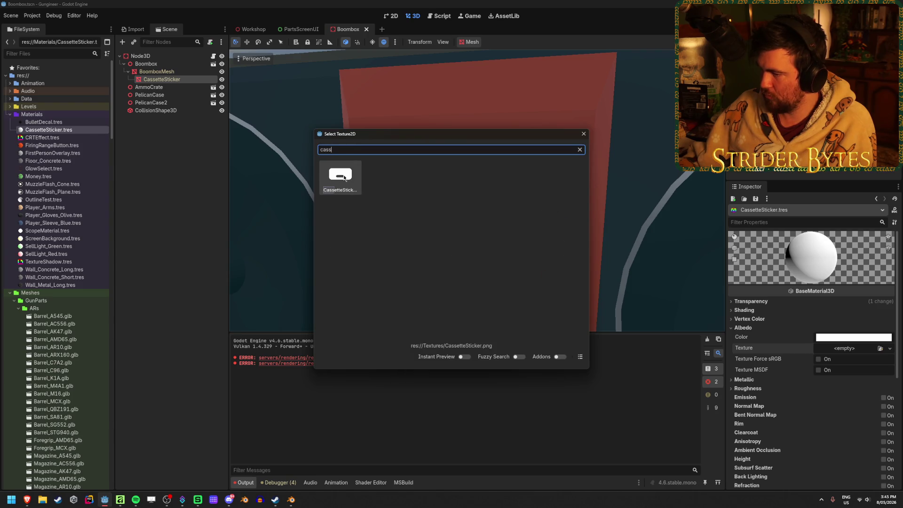
{"action": "key", "text": "Return"}
{"action": "key", "text": "ctrl+s"}
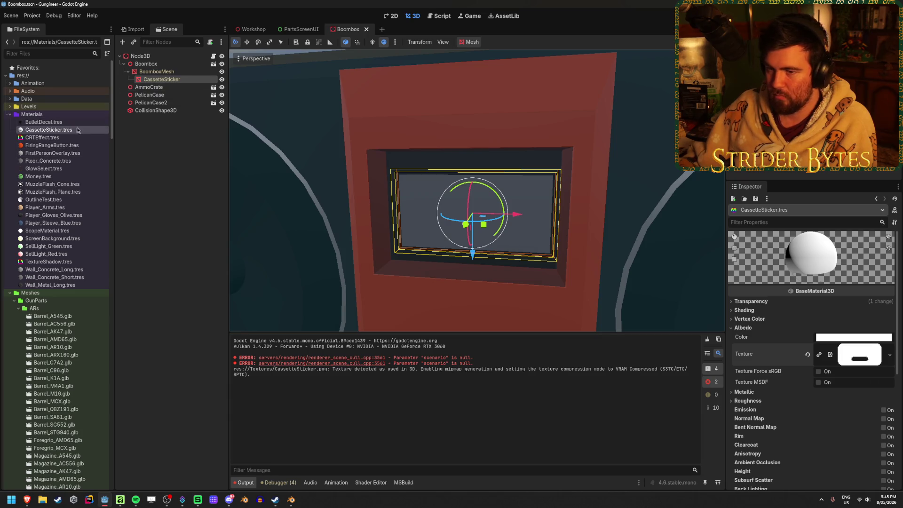
Frame the CassetteSticker node and drag the material onto the sticker mesh
{"action": "double_click", "coordinate": [164, 83]}
{"action": "scroll", "coordinate": [478, 185], "scroll_direction": "up", "scroll_amount": 4}
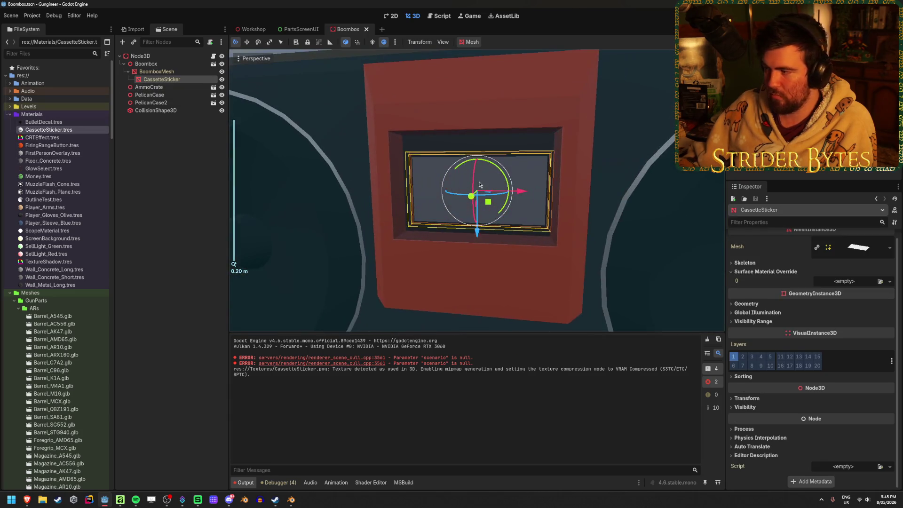
{"action": "left_click_drag", "start_coordinate": [79, 130], "coordinate": [842, 286]}
Orbit around the boombox and reselect the CassetteSticker node to check the white sticker with its dark slot
{"action": "left_click_drag", "start_coordinate": [560, 222], "coordinate": [541, 211]}
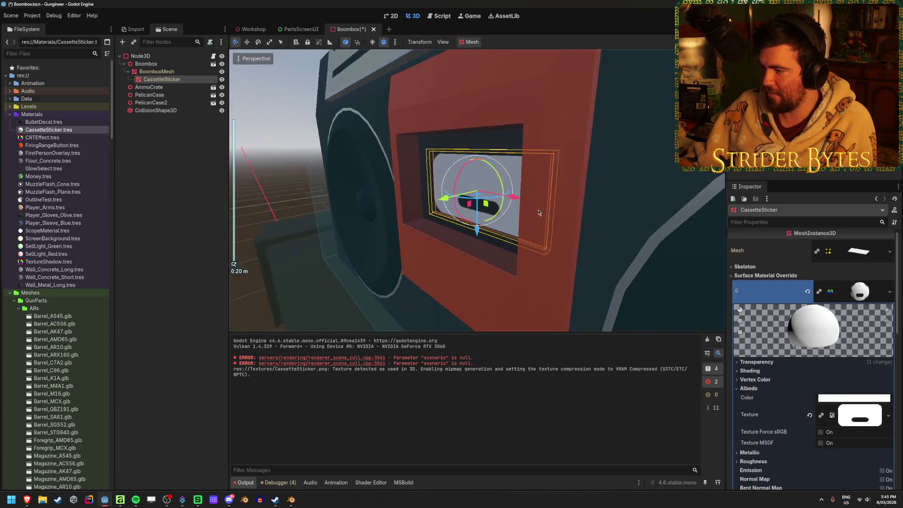
{"action": "left_click", "coordinate": [250, 198]}
{"action": "mouse_move", "coordinate": [358, 196]}
{"action": "left_mouse_down"}
{"action": "mouse_move", "coordinate": [366, 192]}
{"action": "mouse_move", "coordinate": [272, 182]}
{"action": "mouse_move", "coordinate": [625, 186]}
{"action": "mouse_move", "coordinate": [544, 187]}
{"action": "mouse_move", "coordinate": [395, 161]}
{"action": "left_mouse_up"}
{"action": "scroll", "coordinate": [562, 200], "scroll_direction": "up", "scroll_amount": 2}
{"action": "scroll", "coordinate": [614, 171], "scroll_direction": "down", "scroll_amount": 3}
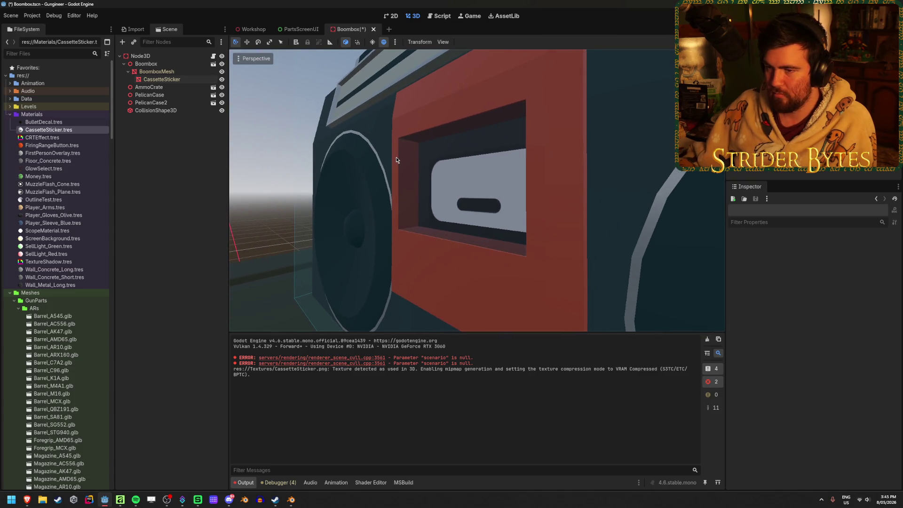
{"action": "left_click", "coordinate": [155, 72]}
{"action": "left_click", "coordinate": [157, 79]}
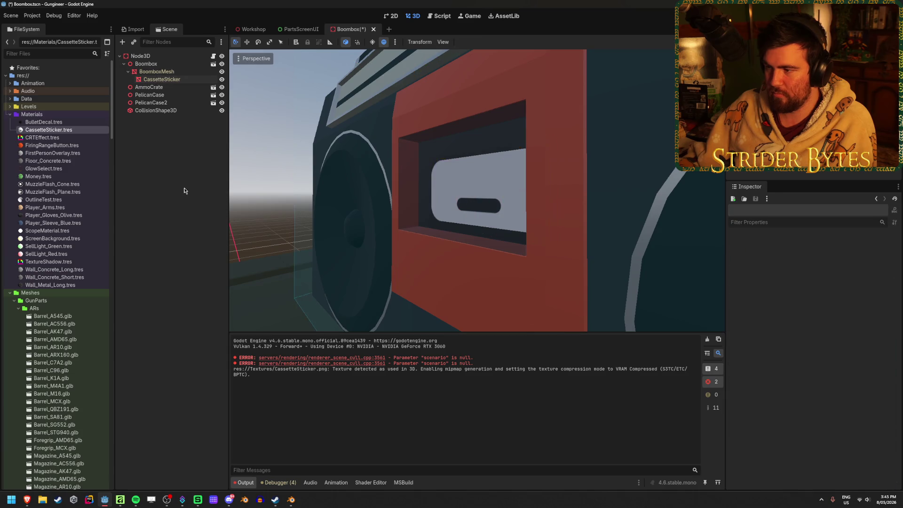
{"action": "left_click_drag", "start_coordinate": [433, 141], "coordinate": [442, 152]}
{"action": "scroll", "coordinate": [442, 152], "scroll_direction": "down", "scroll_amount": 5}
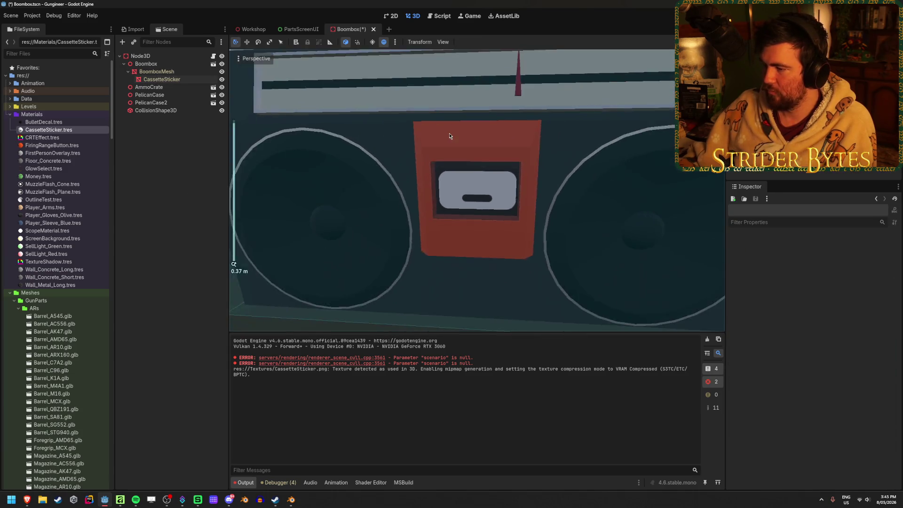
{"action": "scroll", "coordinate": [485, 152], "scroll_direction": "up", "scroll_amount": 5}
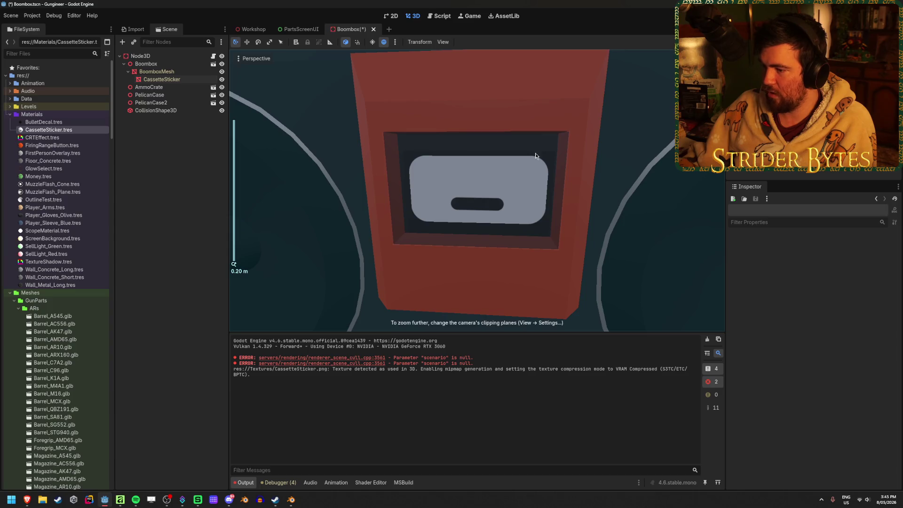
Set View Z-Near to 0.01 in the viewport settings
{"action": "left_click", "coordinate": [443, 42]}
{"action": "left_click", "coordinate": [476, 149]}
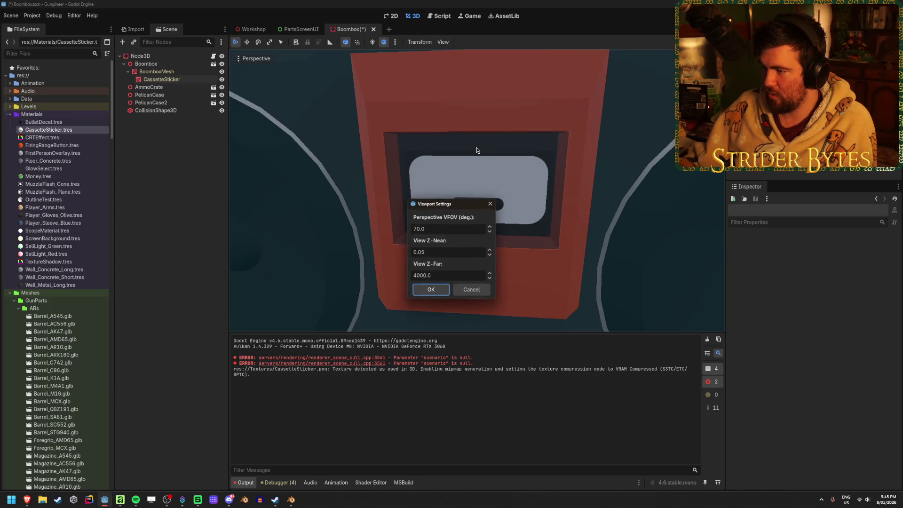
{"action": "left_click", "coordinate": [448, 252]}
{"action": "key", "text": "BackSpace"}
{"action": "type", "text": "1"}
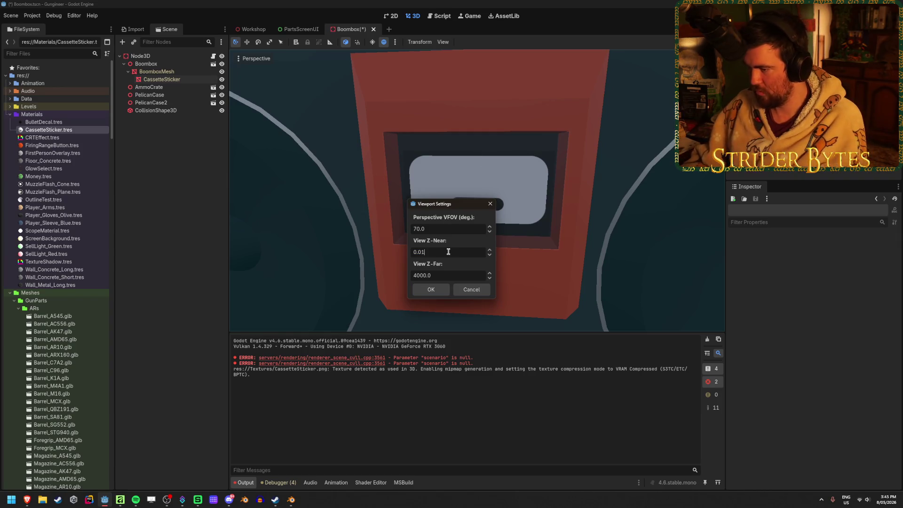
{"action": "left_click", "coordinate": [431, 289]}
{"action": "scroll", "coordinate": [492, 245], "scroll_direction": "up", "scroll_amount": 5}
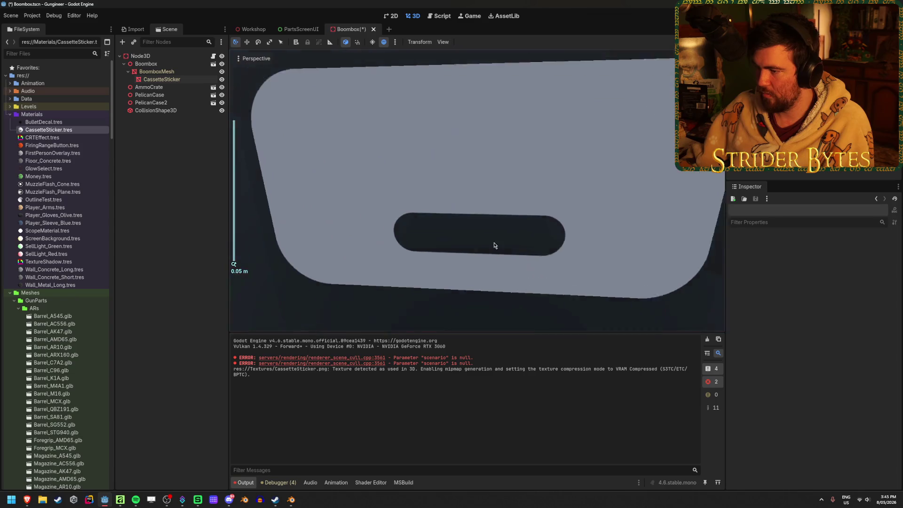
{"action": "scroll", "coordinate": [496, 245], "scroll_direction": "up", "scroll_amount": 3}
Orbit in close to inspect the sticker slot, then return to Affinity
{"action": "mouse_move", "coordinate": [525, 243]}
{"action": "left_mouse_down"}
{"action": "mouse_move", "coordinate": [483, 195]}
{"action": "mouse_move", "coordinate": [633, 211]}
{"action": "mouse_move", "coordinate": [669, 203]}
{"action": "mouse_move", "coordinate": [240, 210]}
{"action": "mouse_move", "coordinate": [346, 224]}
{"action": "mouse_move", "coordinate": [547, 221]}
{"action": "left_mouse_up"}
{"action": "scroll", "coordinate": [313, 225], "scroll_direction": "down", "scroll_amount": 2}
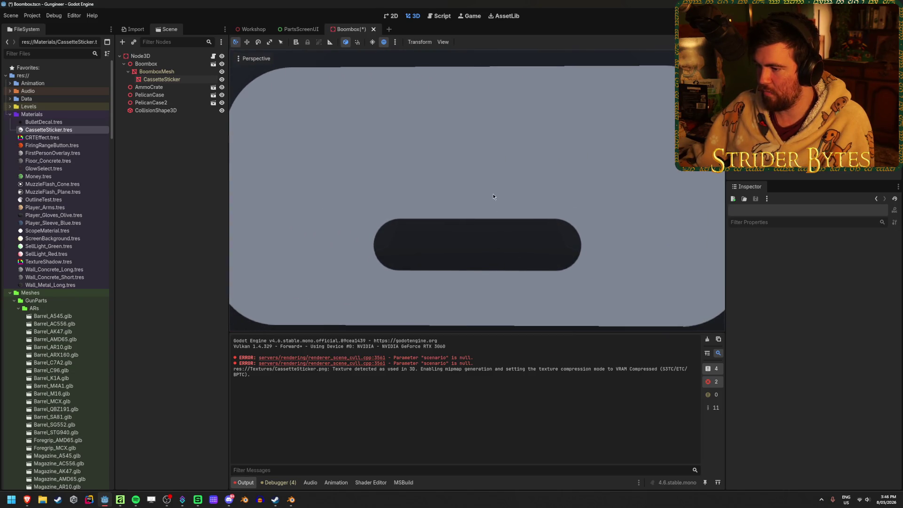
{"action": "left_click", "coordinate": [119, 500]}
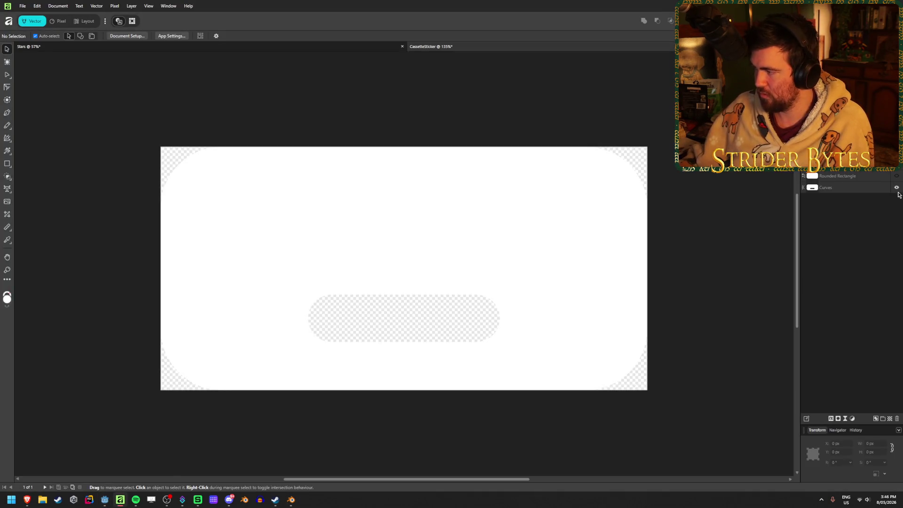
Remove the old combined Curves shape and nudge the pill slot up, making it wider and taller
{"action": "left_click", "coordinate": [866, 189]}
{"action": "key", "text": "Delete"}
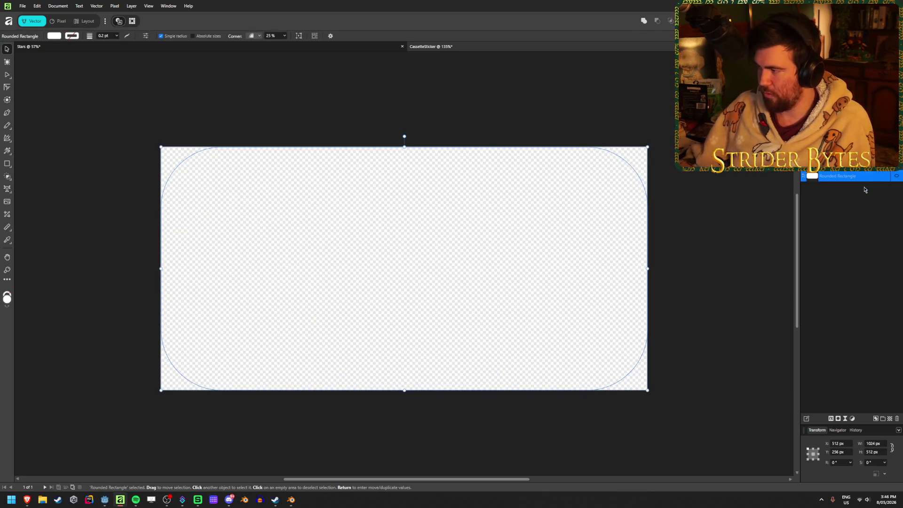
{"action": "key", "text": "ctrl+z"}
{"action": "key", "text": "ctrl+z"}
{"action": "key", "text": "ctrl+z"}
{"action": "key", "text": "ctrl+z"}
{"action": "key", "text": "Up"}
{"action": "key", "text": "Up"}
{"action": "key", "text": "Up"}
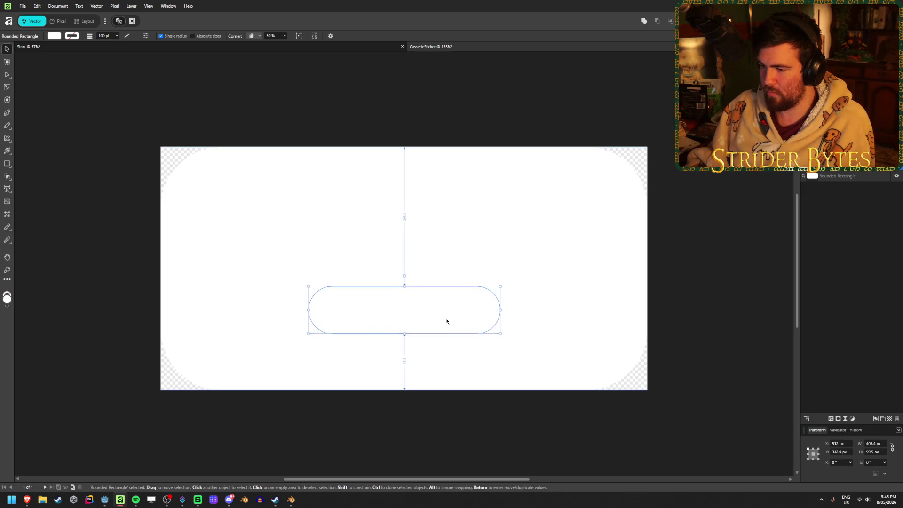
{"action": "key", "text": "Up"}
{"action": "key", "text": "Up"}
{"action": "key", "text": "Up"}
{"action": "left_click_drag", "start_coordinate": [509, 302], "coordinate": [529, 301]}
{"action": "left_click_drag", "start_coordinate": [404, 277], "coordinate": [407, 259]}
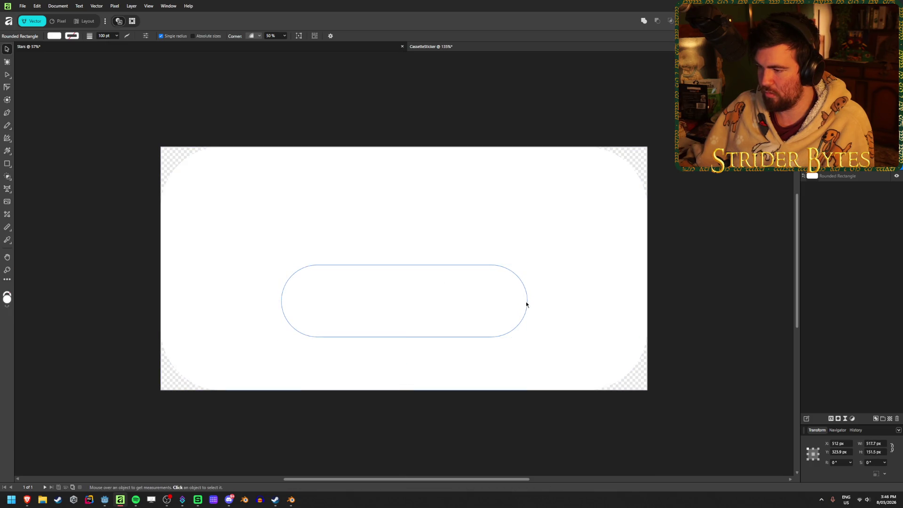
{"action": "left_click_drag", "start_coordinate": [527, 302], "coordinate": [549, 302]}
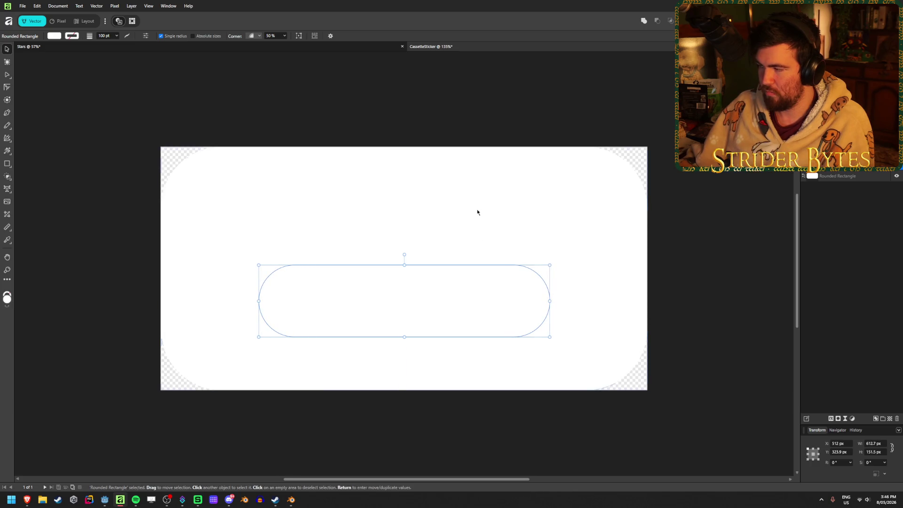
Duplicate and hide a backup of the white sticker rectangle, then subtract the pill slot from it
{"action": "left_click", "coordinate": [856, 176], "text": "shift"}
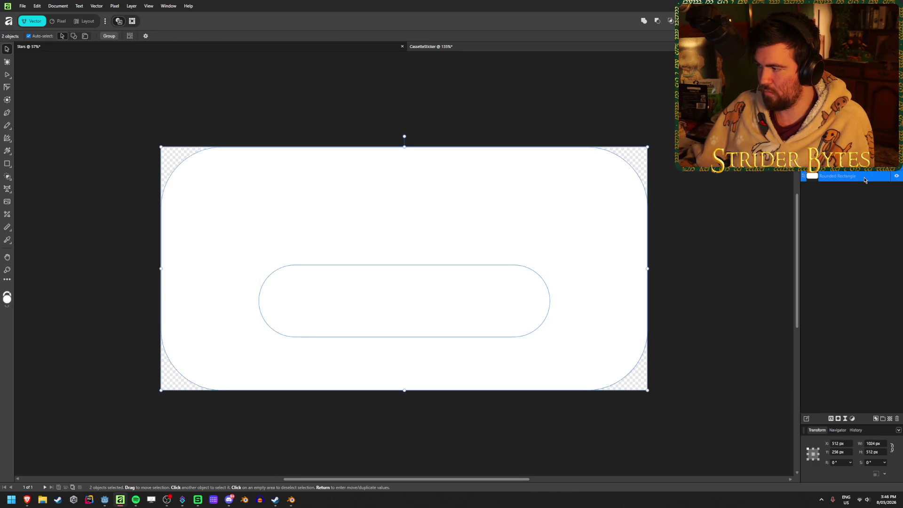
{"action": "right_click", "coordinate": [856, 177]}
{"action": "left_click", "coordinate": [849, 274]}
{"action": "left_click", "coordinate": [867, 246]}
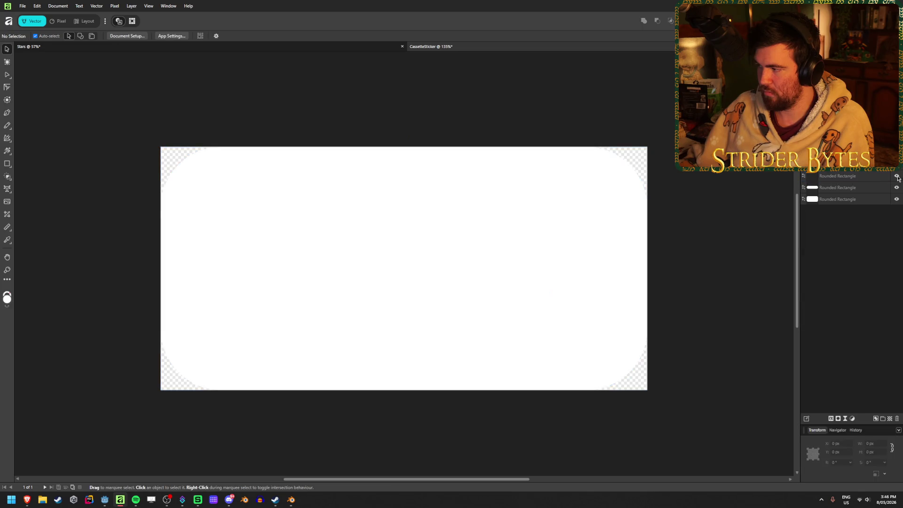
{"action": "left_click", "coordinate": [862, 189]}
{"action": "left_click", "coordinate": [867, 200]}
{"action": "left_click", "coordinate": [468, 283]}
{"action": "left_click", "coordinate": [575, 191], "text": "shift"}
{"action": "left_click", "coordinate": [658, 20]}
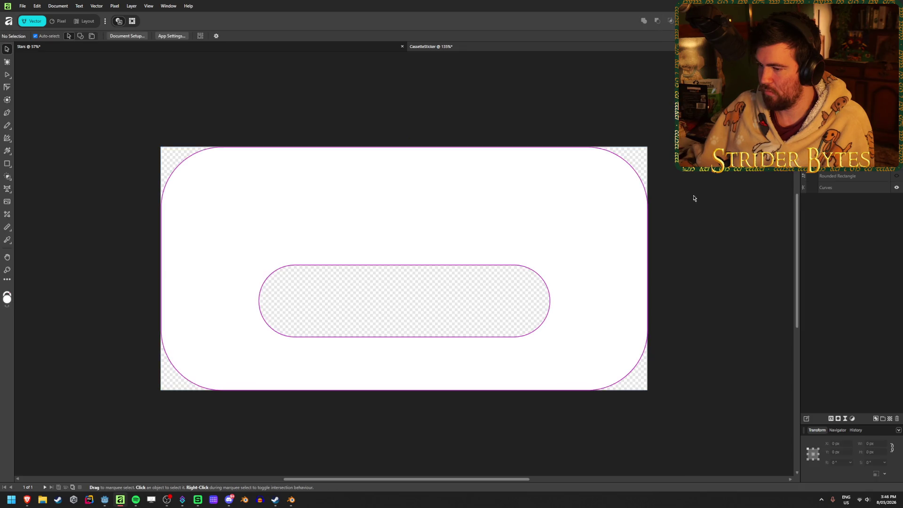
Export the sticker as PNG, overwriting the existing CassetteSticker.png, and return to Godot
{"action": "key", "text": "ctrl+alt+shift+s"}
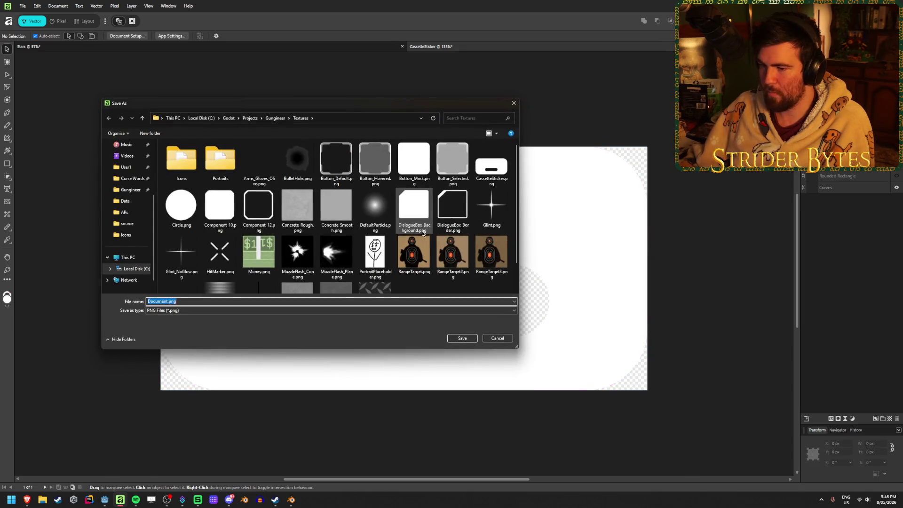
{"action": "left_click", "coordinate": [492, 166]}
{"action": "left_click", "coordinate": [468, 338]}
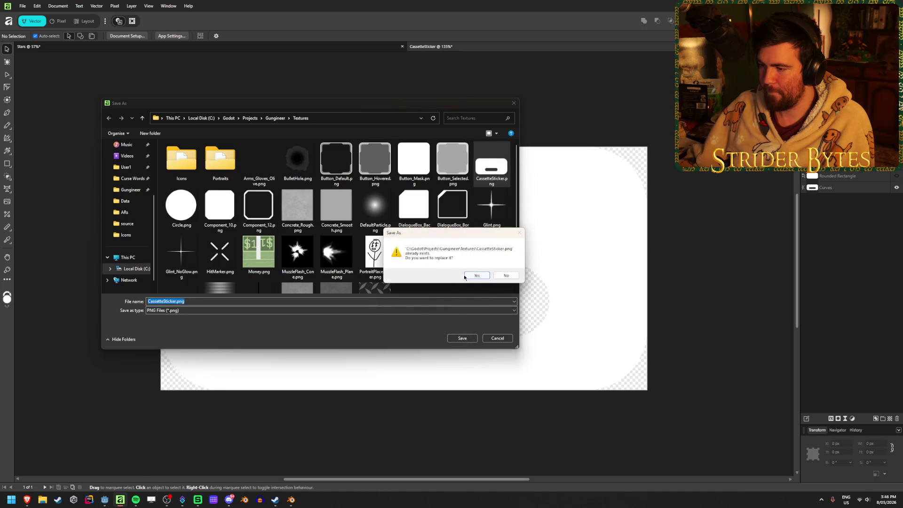
{"action": "left_click", "coordinate": [472, 279]}
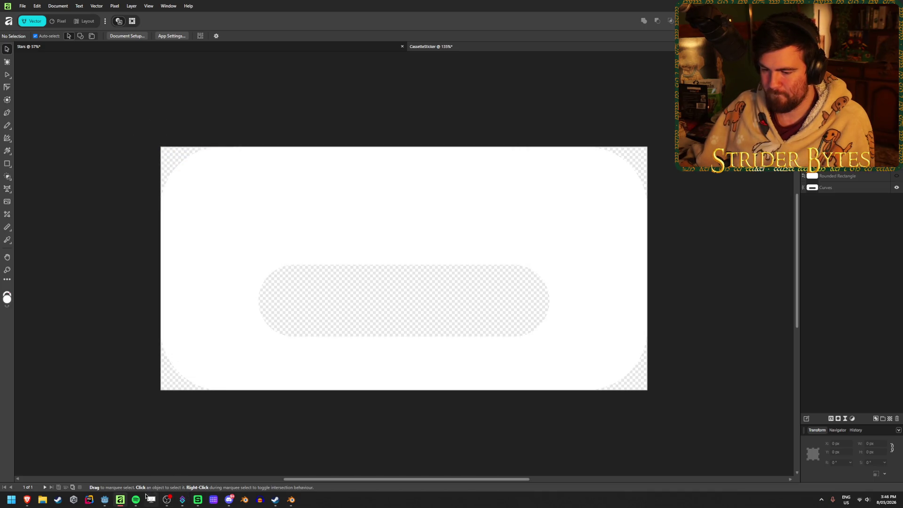
{"action": "left_click", "coordinate": [105, 500]}
{"action": "scroll", "coordinate": [520, 268], "scroll_direction": "up", "scroll_amount": 5}
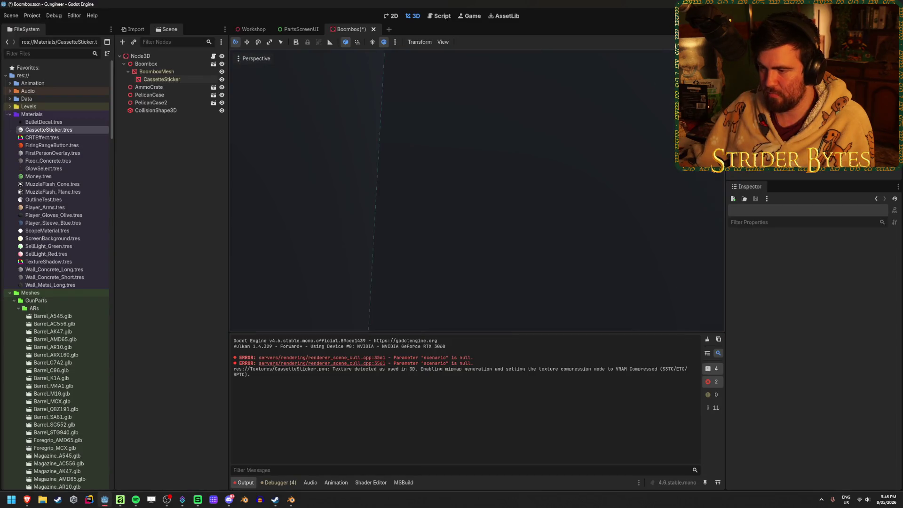
{"action": "scroll", "coordinate": [477, 191], "scroll_direction": "down", "scroll_amount": 5}
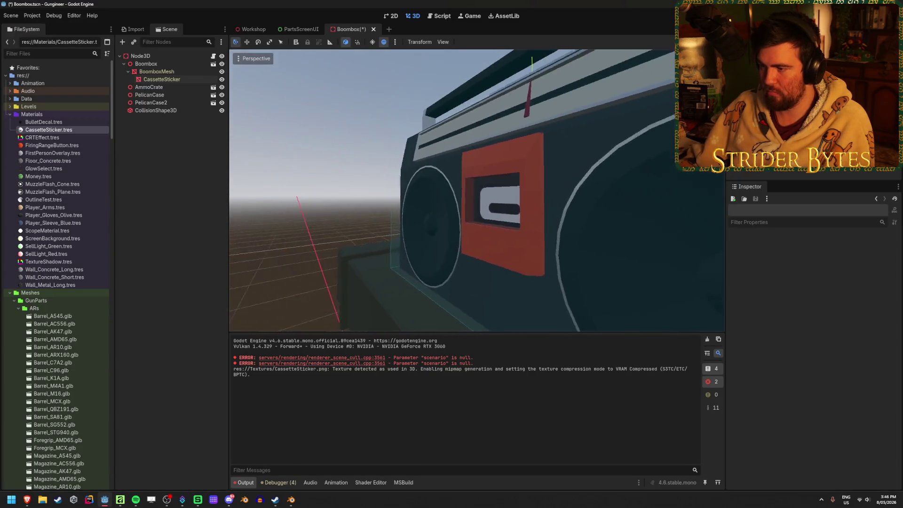
{"action": "scroll", "coordinate": [477, 191], "scroll_direction": "up", "scroll_amount": 8}
Focus the CassetteSticker node on the boombox, view the wider slot from the side, then return to Affinity
{"action": "left_click", "coordinate": [554, 227]}
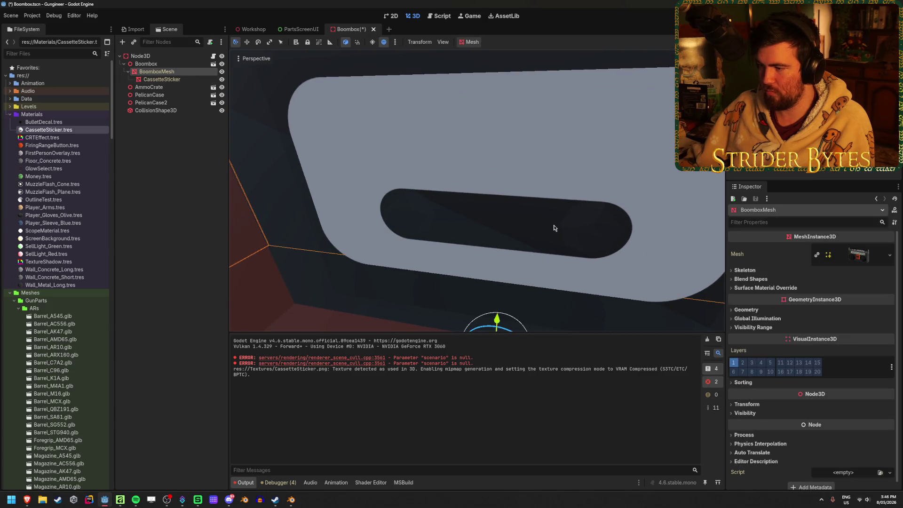
{"action": "double_click", "coordinate": [162, 79]}
{"action": "mouse_move", "coordinate": [595, 196]}
{"action": "left_mouse_down"}
{"action": "mouse_move", "coordinate": [679, 194]}
{"action": "mouse_move", "coordinate": [238, 191]}
{"action": "mouse_move", "coordinate": [611, 199]}
{"action": "mouse_move", "coordinate": [537, 197]}
{"action": "mouse_move", "coordinate": [494, 212]}
{"action": "left_mouse_up"}
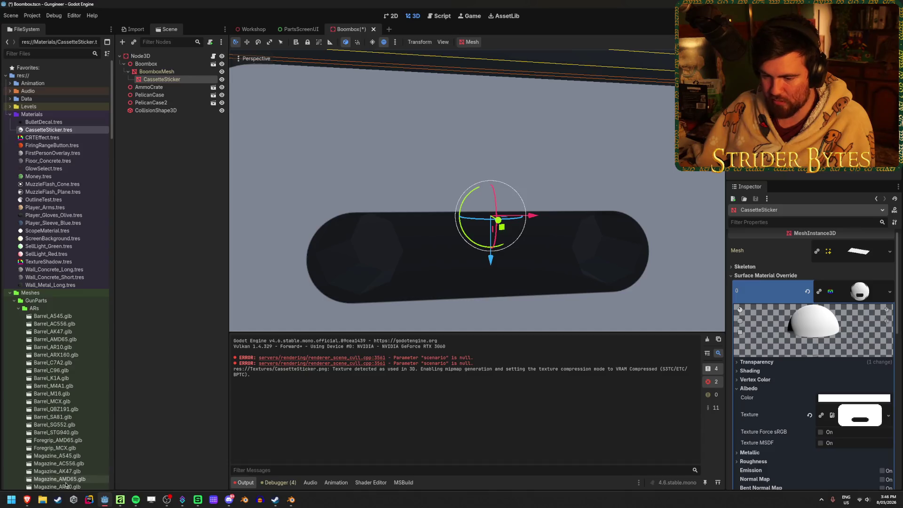
{"action": "left_click", "coordinate": [120, 499]}
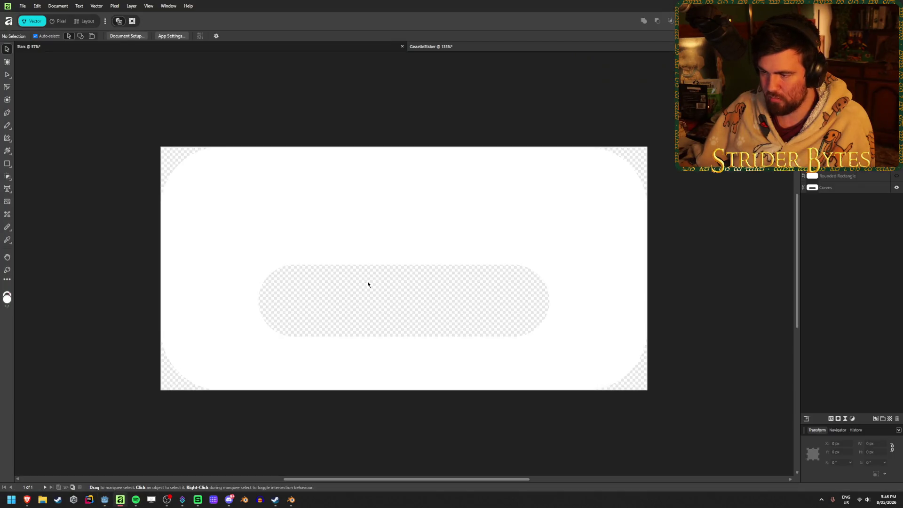
Delete the cut-out shape, restore the backup, and nudge the pill slot up and slightly wider
{"action": "left_click", "coordinate": [861, 187]}
{"action": "key", "text": "Delete"}
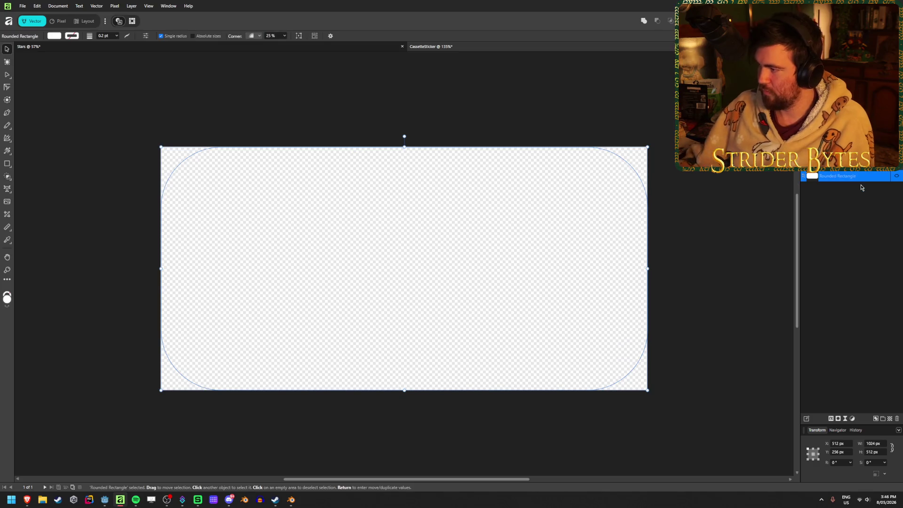
{"action": "left_click", "coordinate": [897, 176]}
{"action": "left_click", "coordinate": [414, 328]}
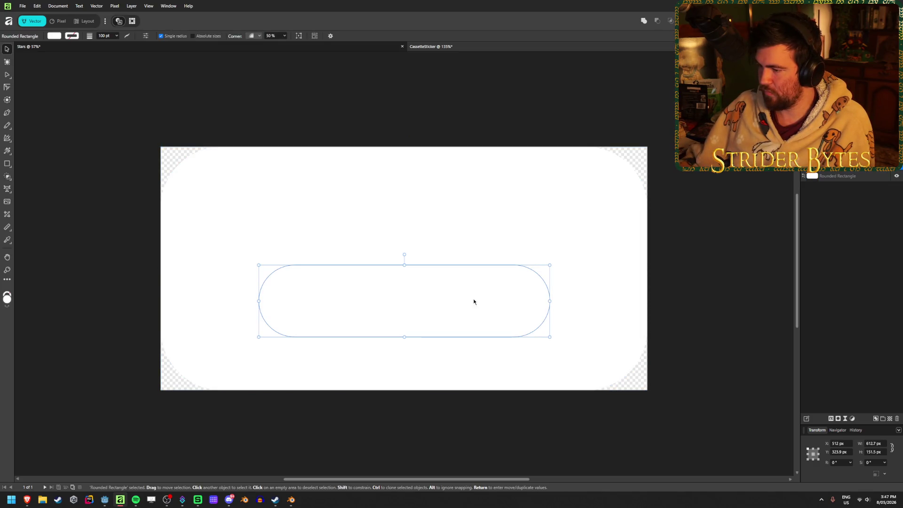
{"action": "key", "text": "Up"}
{"action": "key", "text": "Up"}
{"action": "key", "text": "Up"}
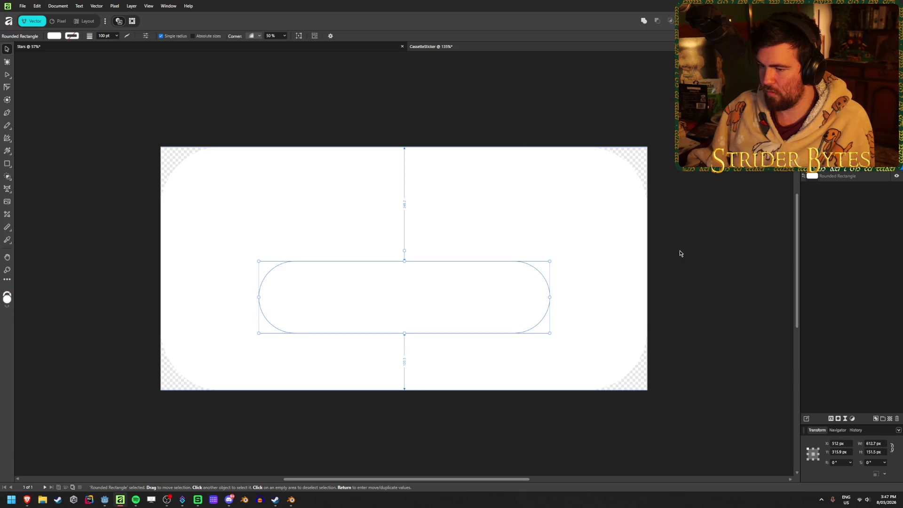
{"action": "left_click_drag", "start_coordinate": [549, 298], "coordinate": [559, 298]}
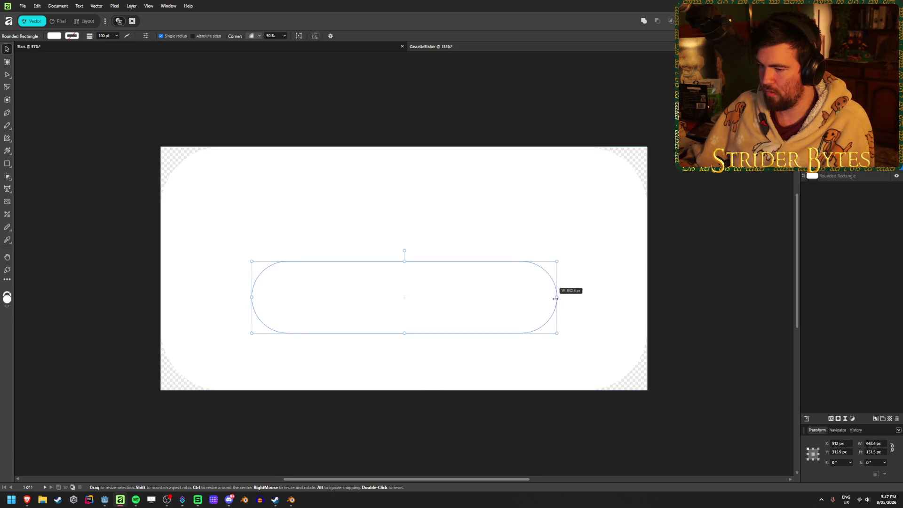
Duplicate the white sticker rectangle as a backup and subtract the pill slot from it
{"action": "left_click", "coordinate": [853, 178]}
{"action": "right_click", "coordinate": [853, 176]}
{"action": "left_click", "coordinate": [840, 265]}
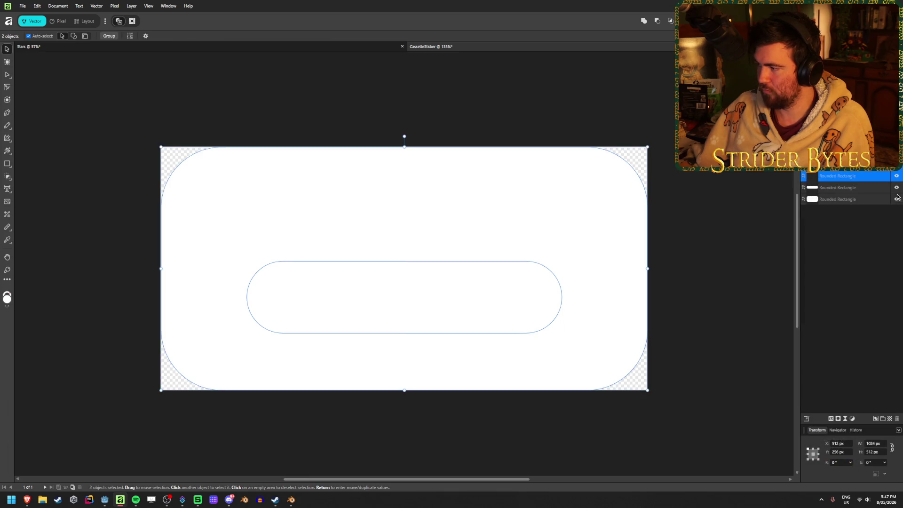
{"action": "left_click", "coordinate": [866, 190]}
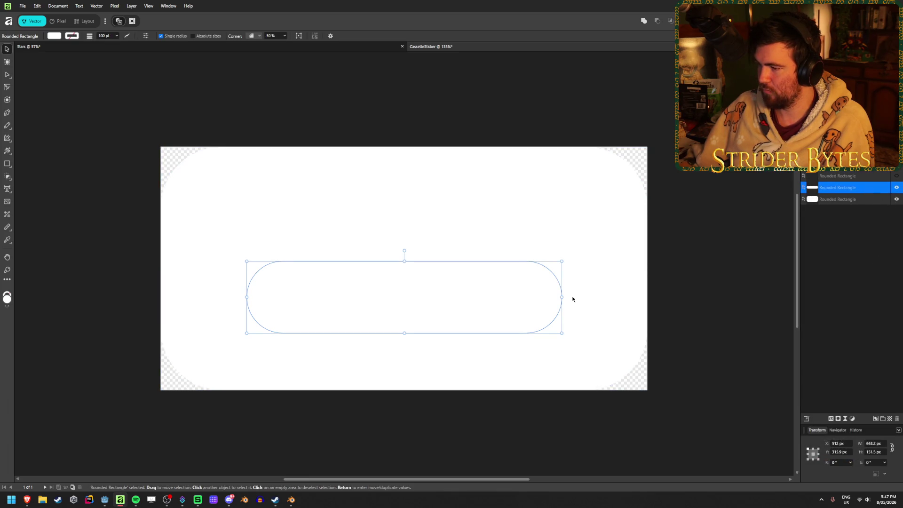
{"action": "left_click", "coordinate": [527, 203], "text": "shift"}
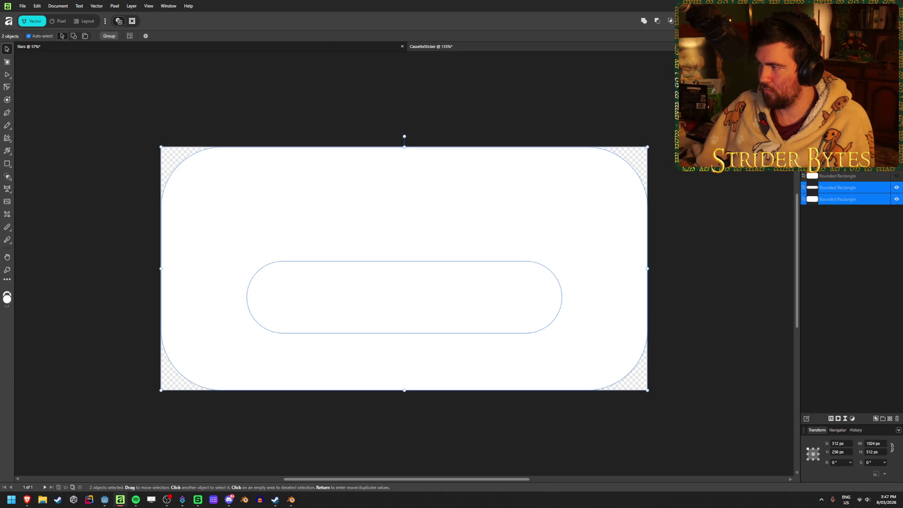
{"action": "left_click", "coordinate": [659, 24]}
Export the sticker over the existing CassetteSticker.png and switch to Godot
{"action": "key", "text": "ctrl+d"}
{"action": "key", "text": "ctrl+shift+alt+s"}
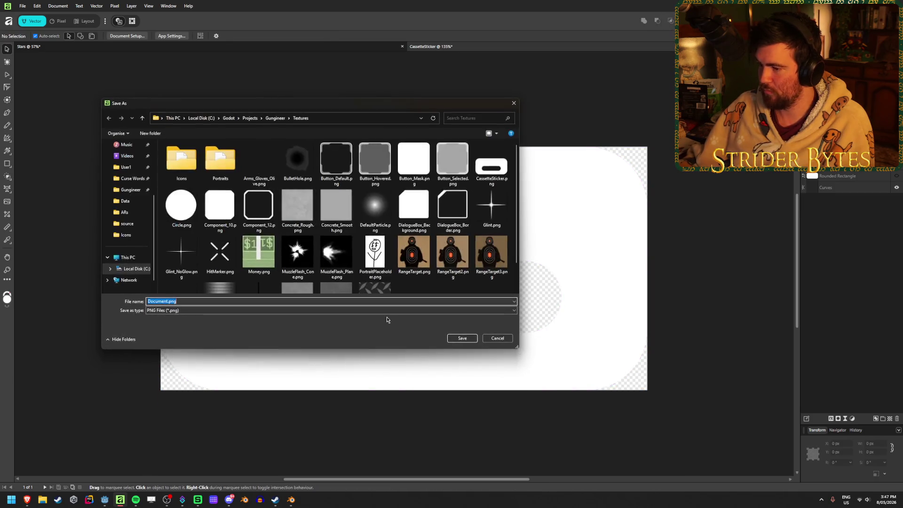
{"action": "left_click", "coordinate": [491, 166]}
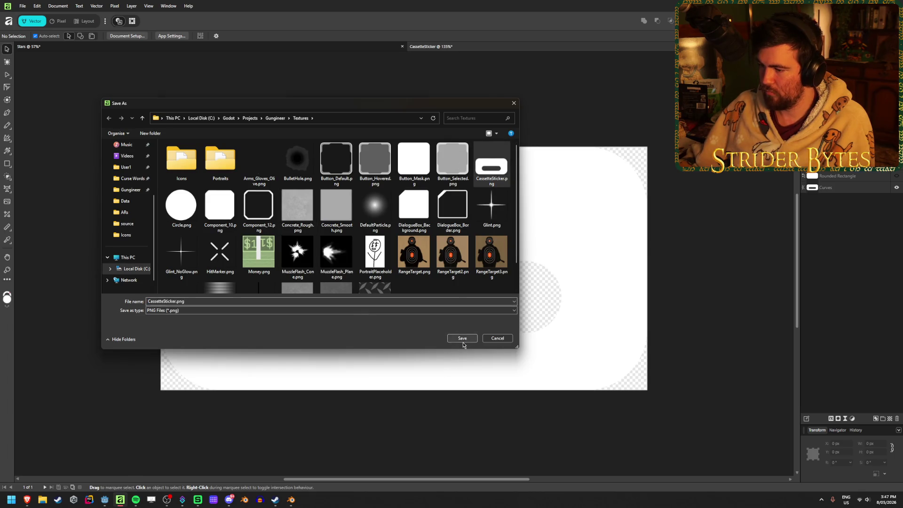
{"action": "left_click", "coordinate": [463, 339]}
{"action": "left_click", "coordinate": [477, 276]}
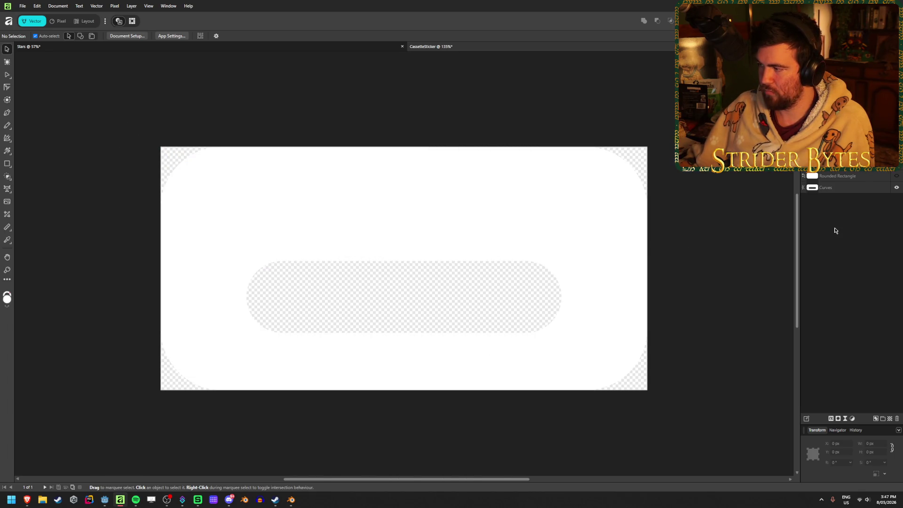
{"action": "key", "text": "alt+Tab"}
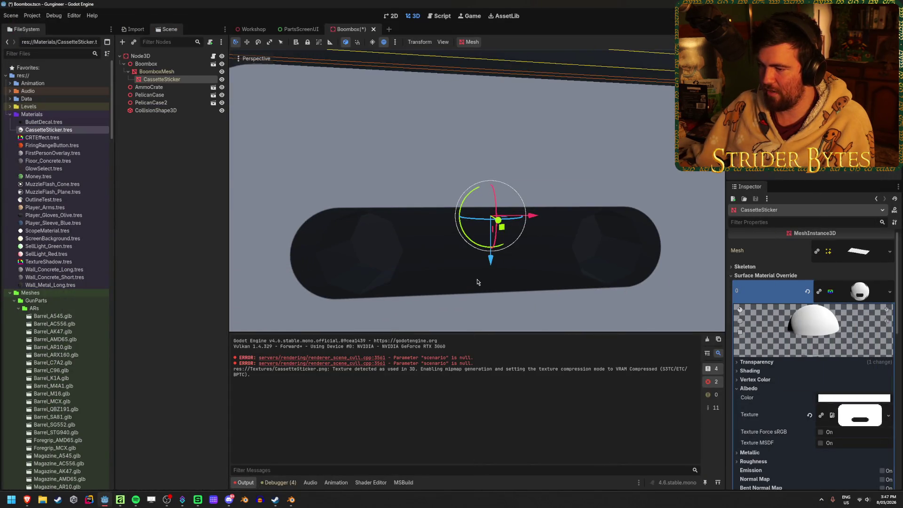
{"action": "scroll", "coordinate": [477, 282], "scroll_direction": "down", "scroll_amount": 8}
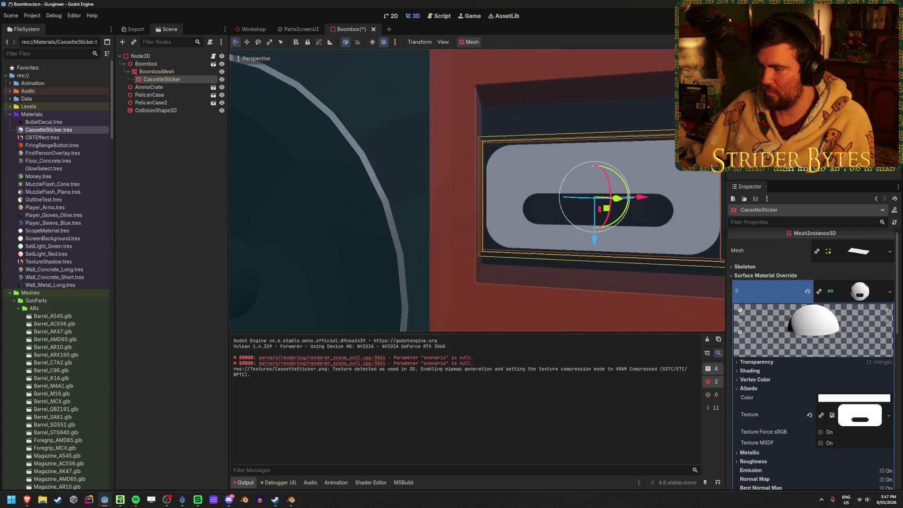
{"action": "scroll", "coordinate": [478, 190], "scroll_direction": "down", "scroll_amount": 5}
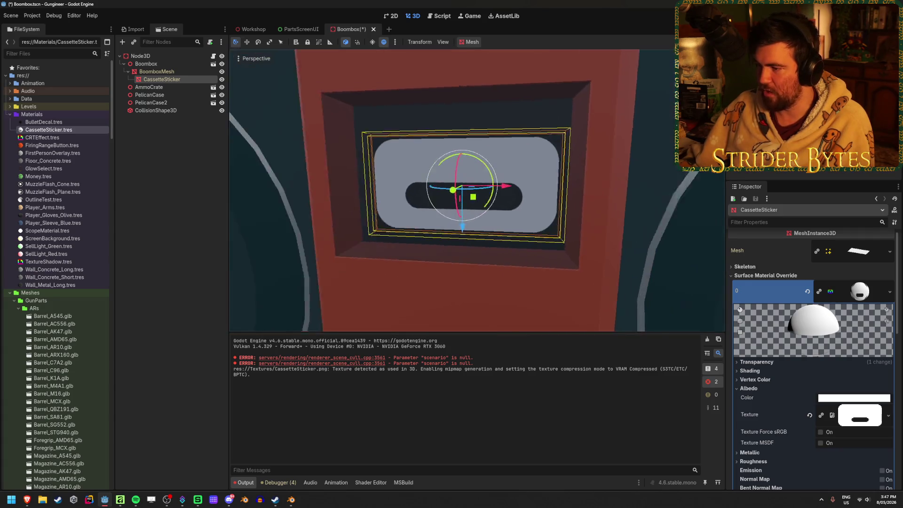
{"action": "scroll", "coordinate": [477, 191], "scroll_direction": "up", "scroll_amount": 5}
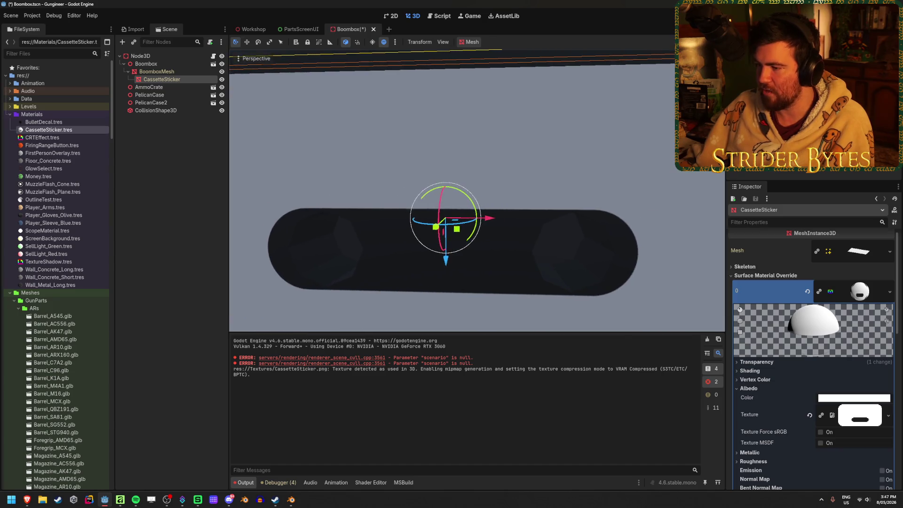
{"action": "scroll", "coordinate": [477, 191], "scroll_direction": "down", "scroll_amount": 5}
{"action": "scroll", "coordinate": [477, 191], "scroll_direction": "up", "scroll_amount": 5}
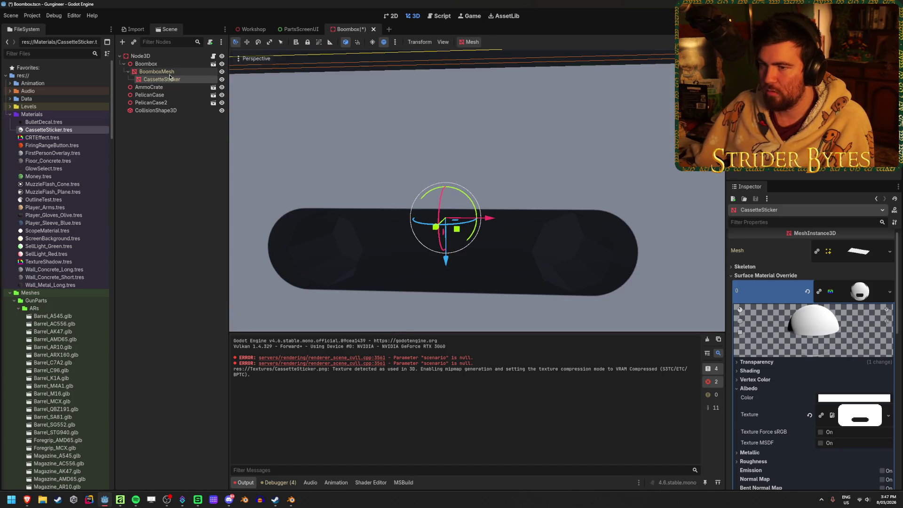
{"action": "scroll", "coordinate": [441, 232], "scroll_direction": "down", "scroll_amount": 3}
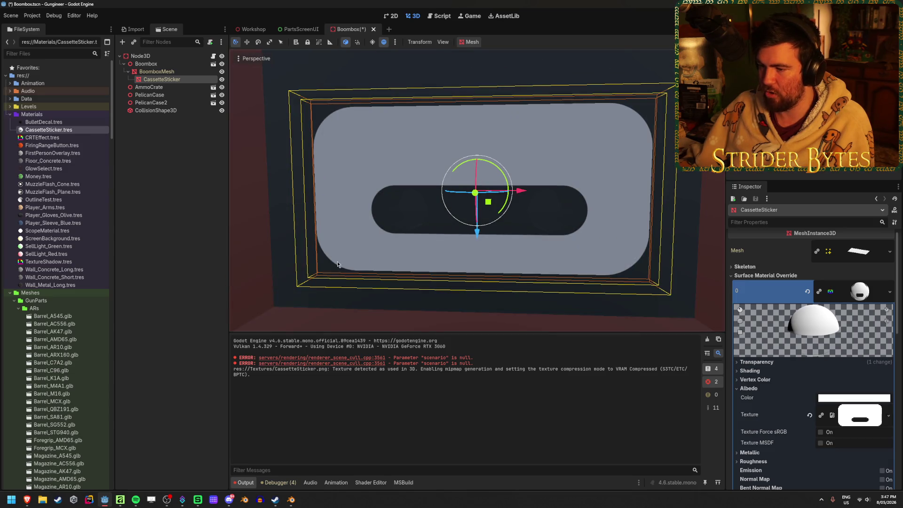
{"action": "scroll", "coordinate": [349, 265], "scroll_direction": "up", "scroll_amount": 3}
Orbit around the reimported cassette sticker to inspect the wider slot, then return to Affinity
{"action": "mouse_move", "coordinate": [385, 253]}
{"action": "left_mouse_down"}
{"action": "mouse_move", "coordinate": [403, 251]}
{"action": "mouse_move", "coordinate": [369, 250]}
{"action": "mouse_move", "coordinate": [402, 245]}
{"action": "mouse_move", "coordinate": [300, 280]}
{"action": "left_mouse_up"}
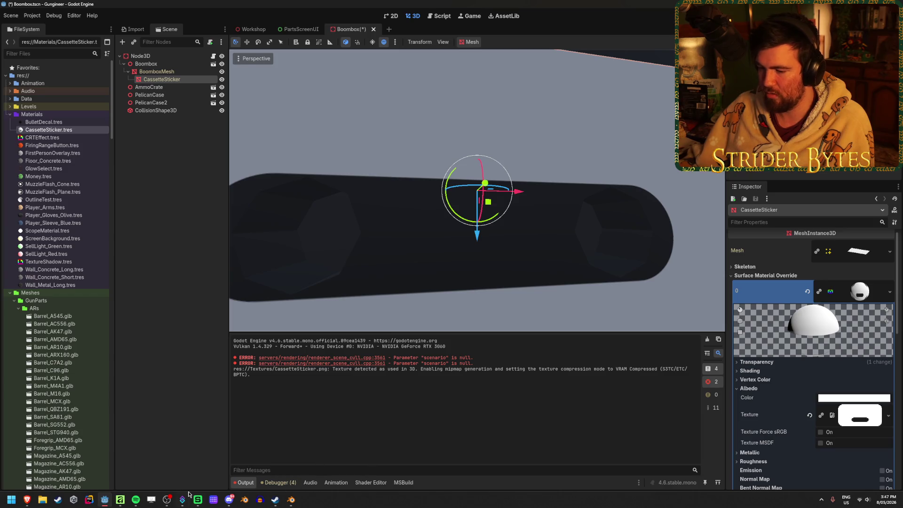
{"action": "left_click", "coordinate": [122, 500]}
Delete the old cutout, restore the separate shapes, and make the pill slightly narrower and taller
{"action": "left_click", "coordinate": [860, 189]}
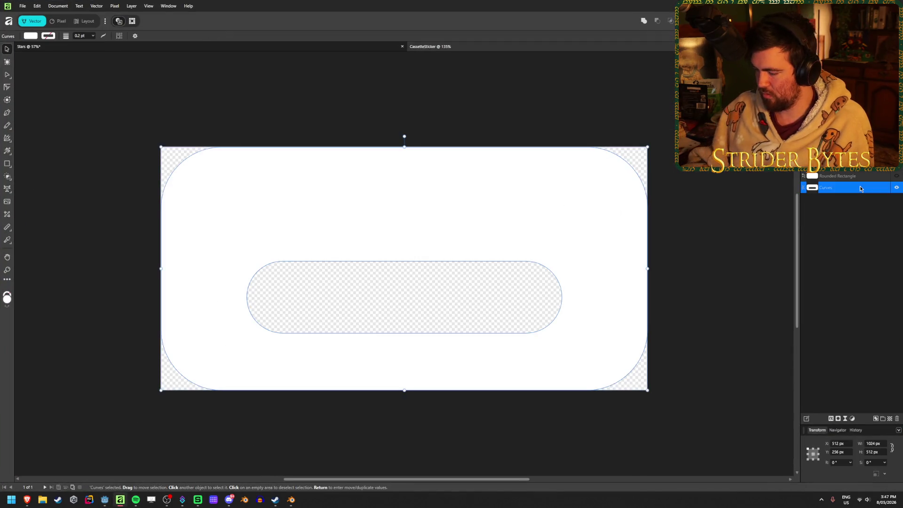
{"action": "key", "text": "Delete"}
{"action": "key", "text": "ctrl+z"}
{"action": "left_click", "coordinate": [457, 304]}
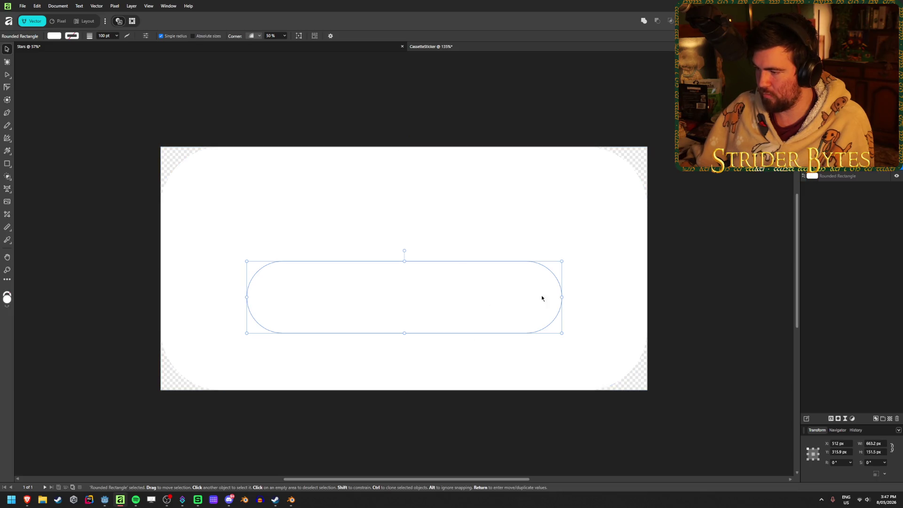
{"action": "left_click_drag", "start_coordinate": [560, 297], "coordinate": [557, 297]}
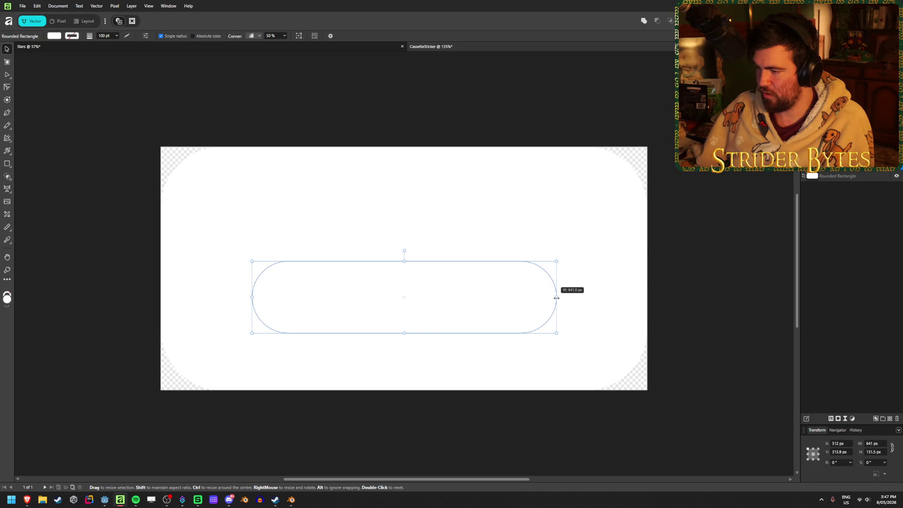
{"action": "left_click_drag", "start_coordinate": [404, 260], "coordinate": [404, 257]}
Set the pill aside, clear the sticker rectangle's corner roundness value, and paste the pill back
{"action": "key", "text": "Delete"}
{"action": "left_click", "coordinate": [567, 180]}
{"action": "left_click", "coordinate": [270, 36]}
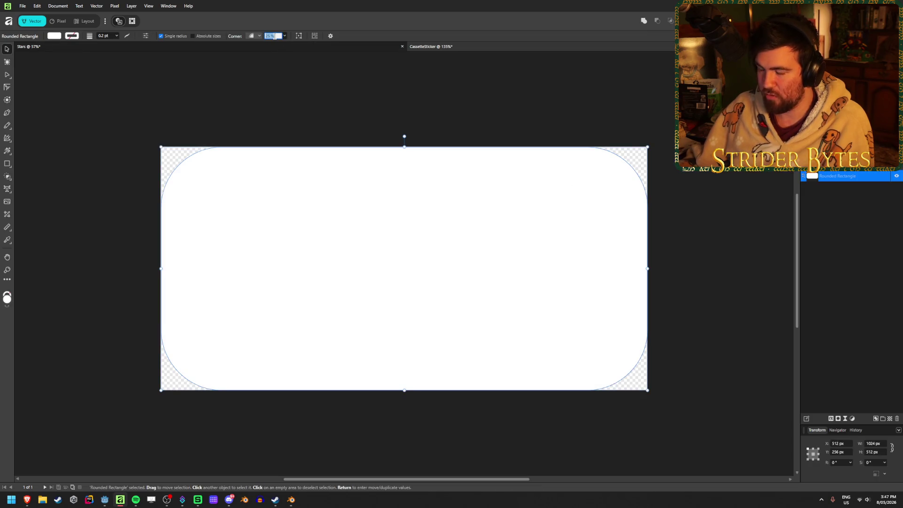
{"action": "type", "text": "0"}
{"action": "key", "text": "Return"}
{"action": "left_click", "coordinate": [250, 94]}
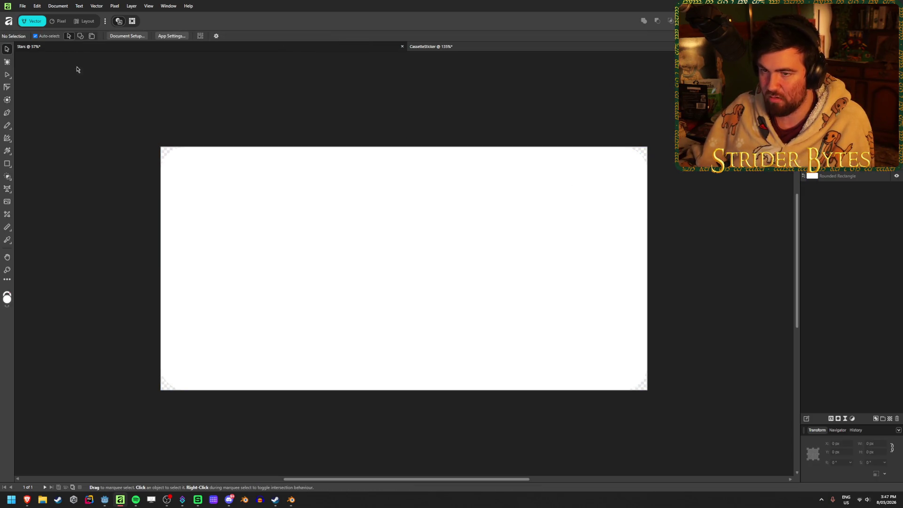
{"action": "key", "text": "ctrl+v"}
Duplicate the sticker rectangle as a backup and subtract the pill from the sticker
{"action": "left_click", "coordinate": [867, 179], "text": "shift"}
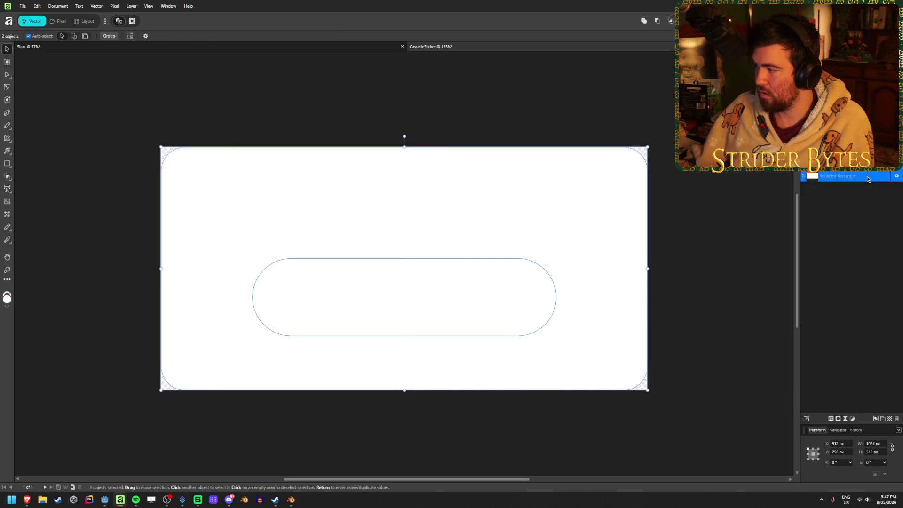
{"action": "right_click", "coordinate": [867, 179]}
{"action": "left_click", "coordinate": [835, 277]}
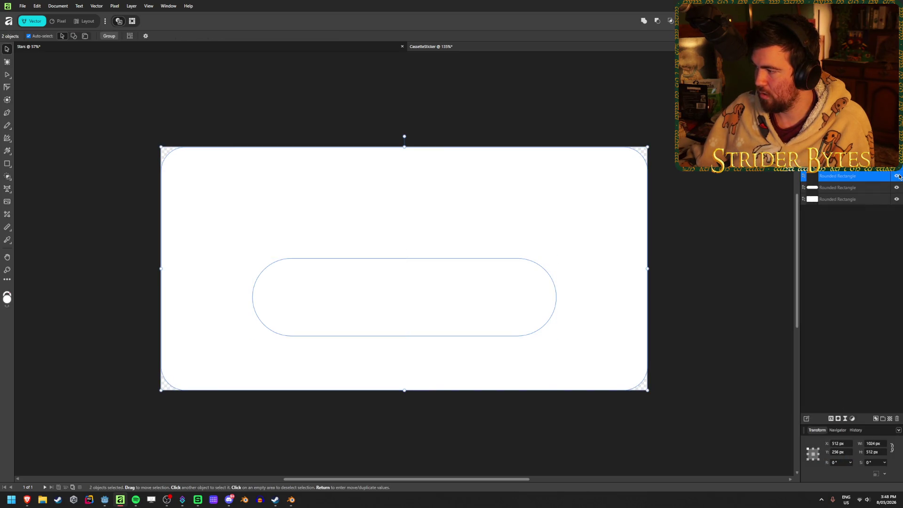
{"action": "left_click", "coordinate": [874, 195]}
{"action": "left_click", "coordinate": [851, 188], "text": "shift"}
{"action": "left_click", "coordinate": [663, 24]}
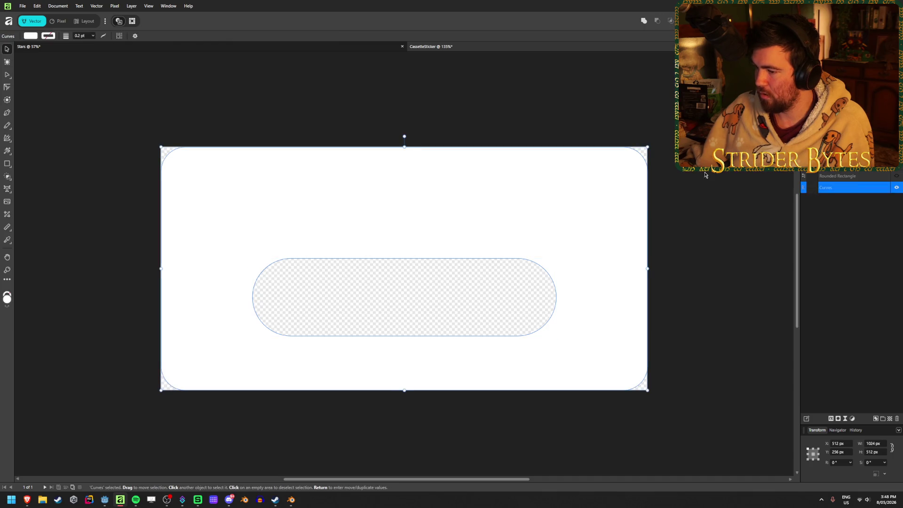
{"action": "left_click", "coordinate": [452, 141]}
Export the sticker into Textures, replacing CassetteSticker.png, and switch to Godot
{"action": "key", "text": "ctrl+shift+s"}
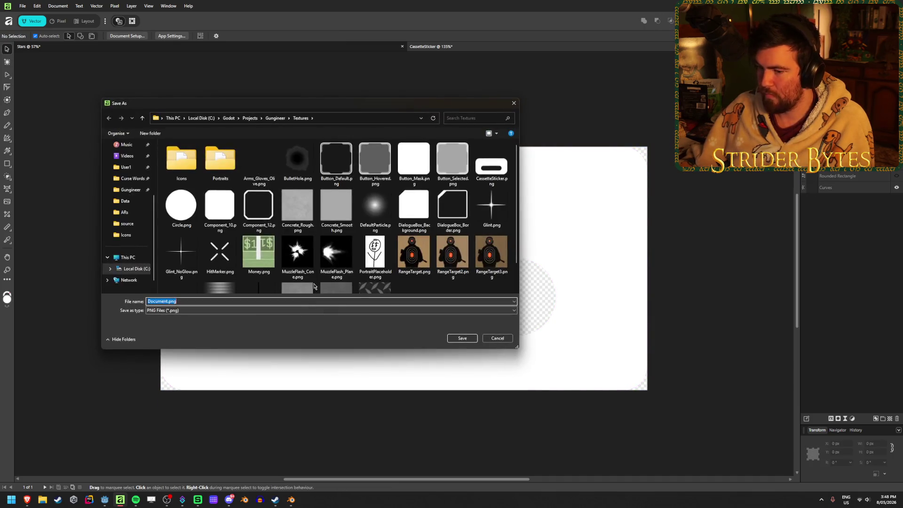
{"action": "left_click", "coordinate": [463, 338]}
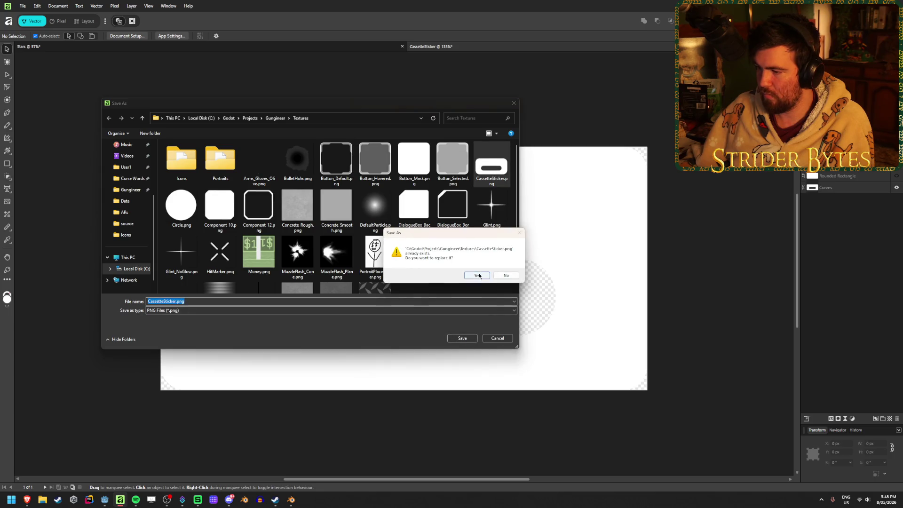
{"action": "left_click", "coordinate": [478, 275]}
{"action": "key", "text": "alt+Tab"}
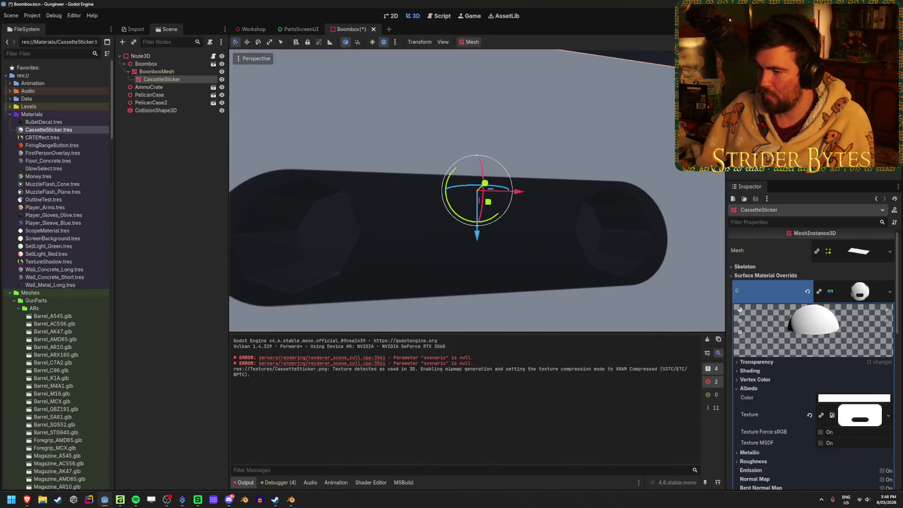
Frame and orbit the cassette sticker to inspect the narrower slot, then return to the Affinity artwork
{"action": "key", "text": "f"}
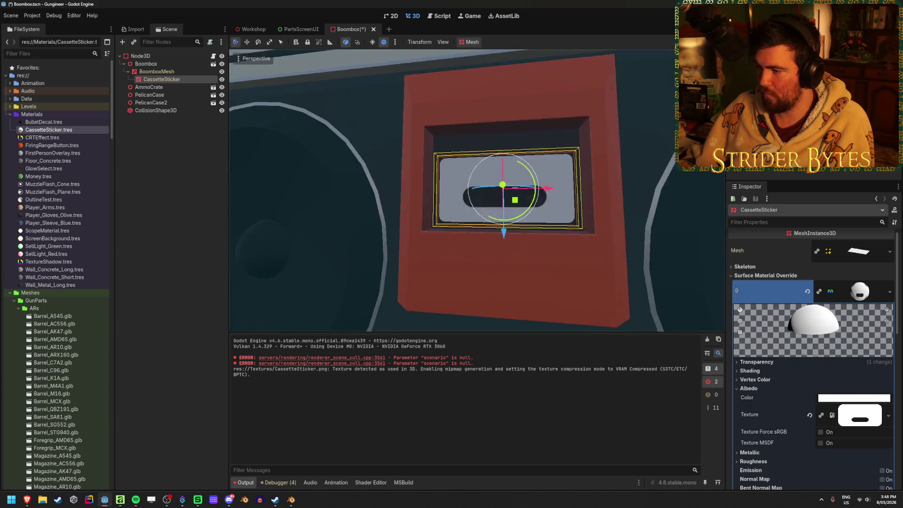
{"action": "scroll", "coordinate": [477, 191], "scroll_direction": "down", "scroll_amount": 5}
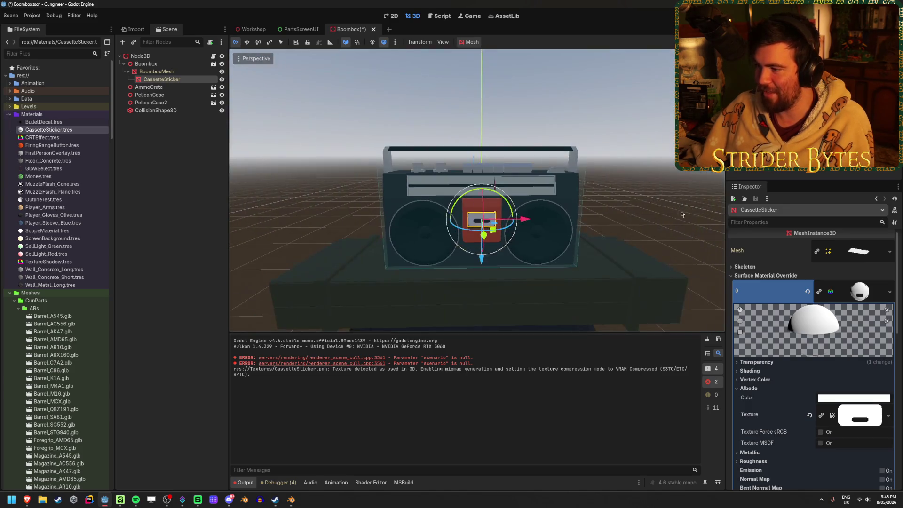
{"action": "key", "text": "Escape"}
{"action": "scroll", "coordinate": [477, 190], "scroll_direction": "up", "scroll_amount": 3}
{"action": "scroll", "coordinate": [477, 191], "scroll_direction": "up", "scroll_amount": 5}
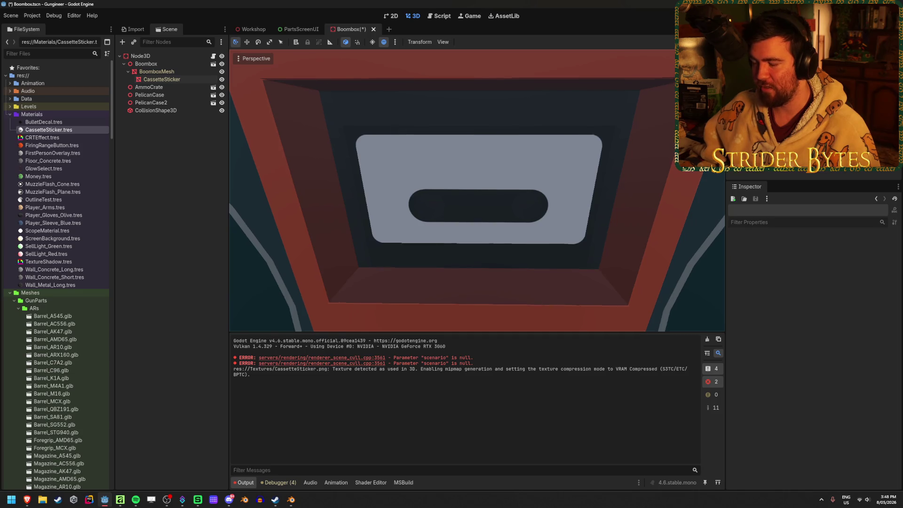
{"action": "left_click_drag", "start_coordinate": [273, 191], "coordinate": [318, 197]}
{"action": "scroll", "coordinate": [478, 190], "scroll_direction": "down", "scroll_amount": 3}
{"action": "scroll", "coordinate": [477, 191], "scroll_direction": "down", "scroll_amount": 3}
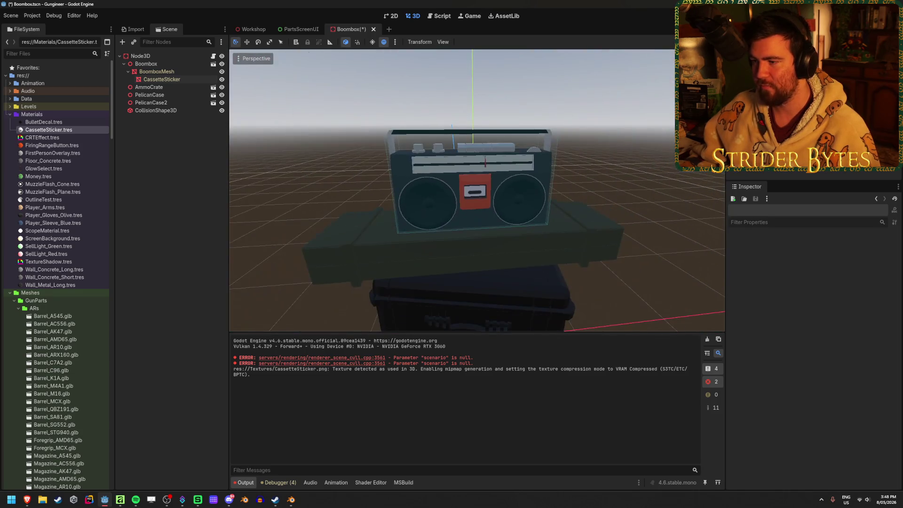
{"action": "scroll", "coordinate": [477, 191], "scroll_direction": "up", "scroll_amount": 2}
{"action": "scroll", "coordinate": [477, 190], "scroll_direction": "up", "scroll_amount": 3}
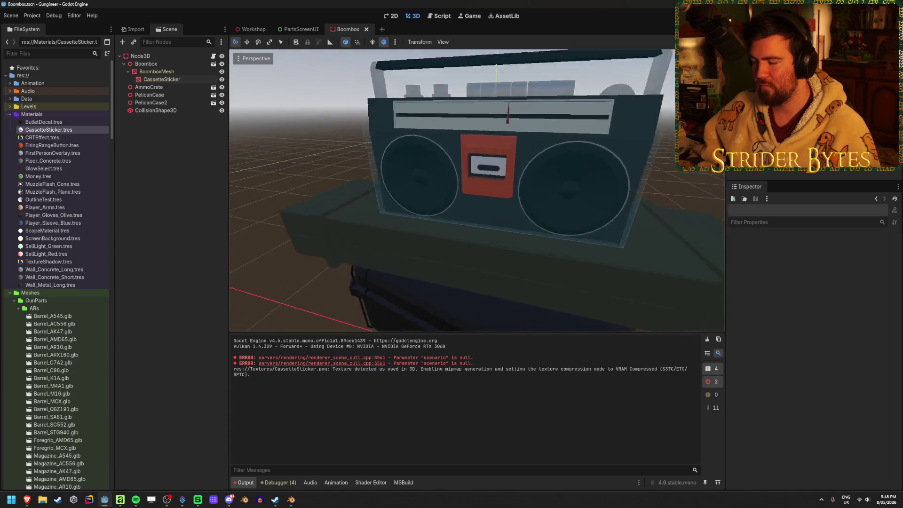
{"action": "scroll", "coordinate": [478, 191], "scroll_direction": "up", "scroll_amount": 3}
{"action": "scroll", "coordinate": [477, 191], "scroll_direction": "up", "scroll_amount": 1}
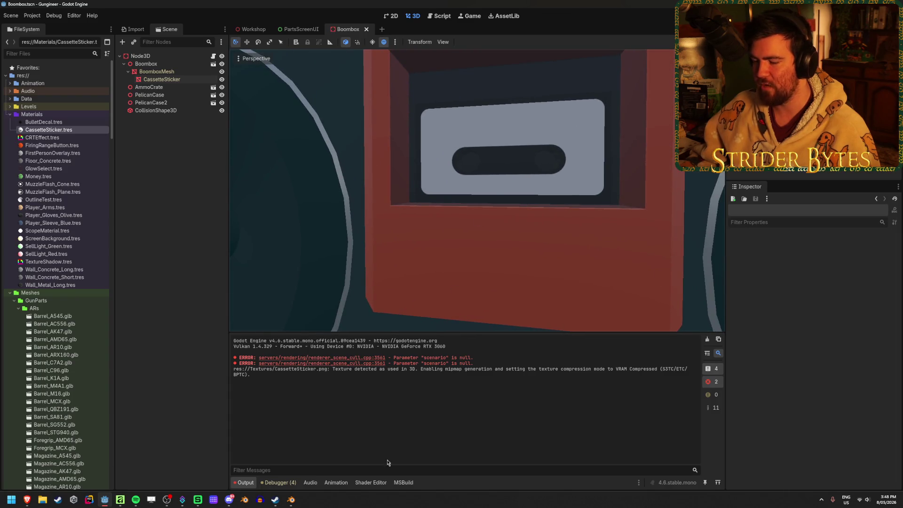
{"action": "left_click", "coordinate": [120, 499]}
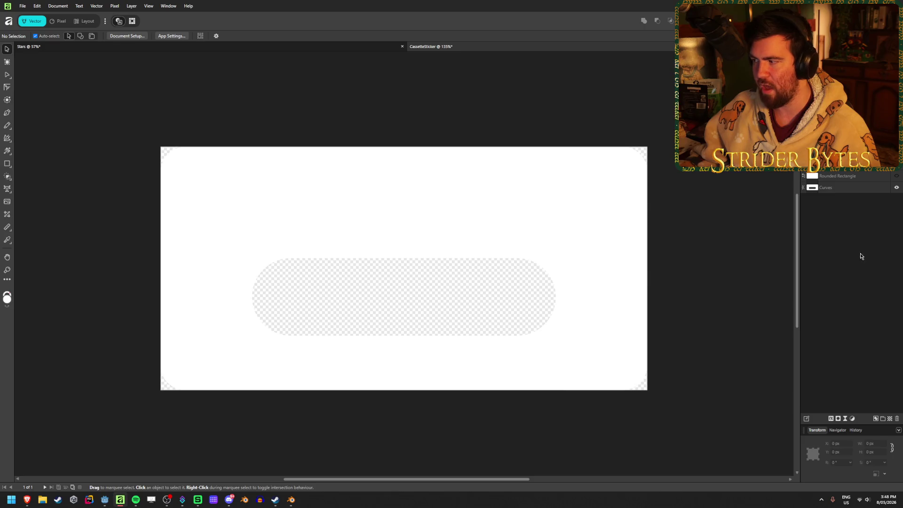
{"action": "left_click", "coordinate": [897, 189]}
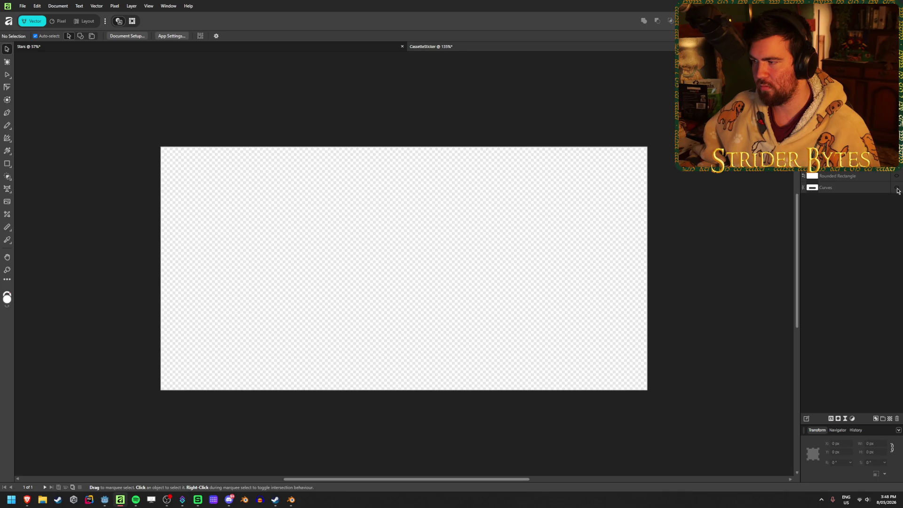
{"action": "left_click", "coordinate": [238, 305]}
{"action": "left_click", "coordinate": [767, 256]}
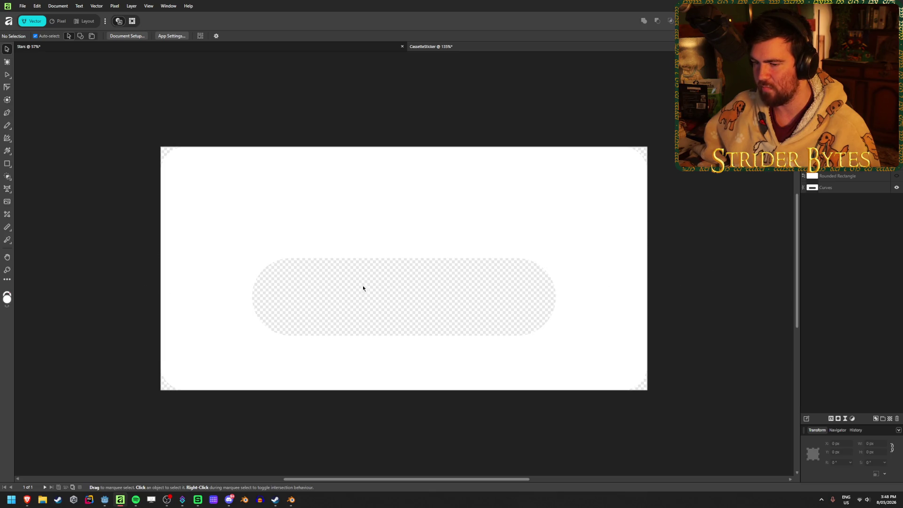
{"action": "key", "text": "alt+Tab"}
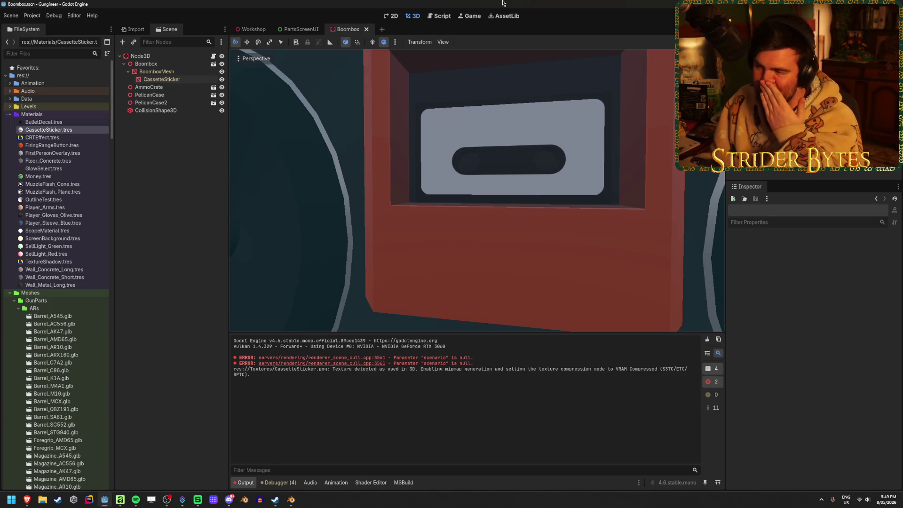
{"action": "scroll", "coordinate": [348, 291], "scroll_direction": "down", "scroll_amount": 5}
{"action": "scroll", "coordinate": [348, 291], "scroll_direction": "down", "scroll_amount": 3}
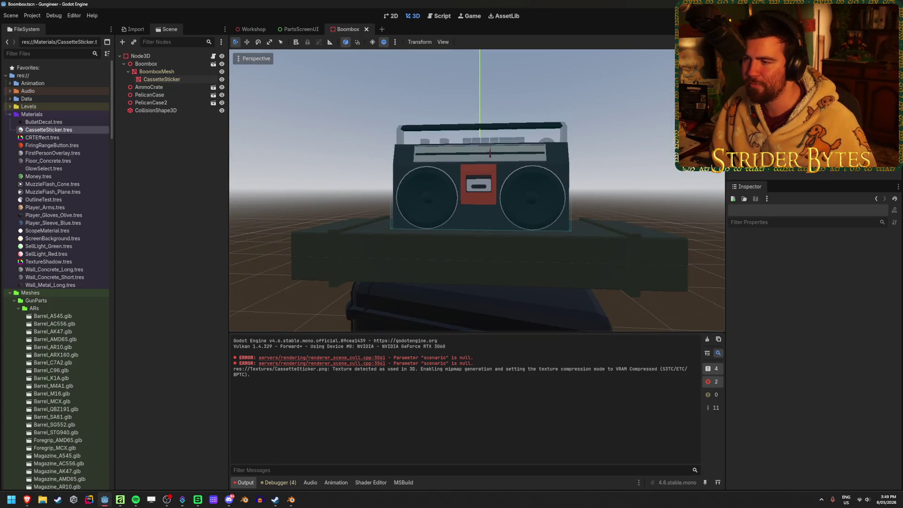
{"action": "left_click_drag", "start_coordinate": [348, 292], "coordinate": [395, 286]}
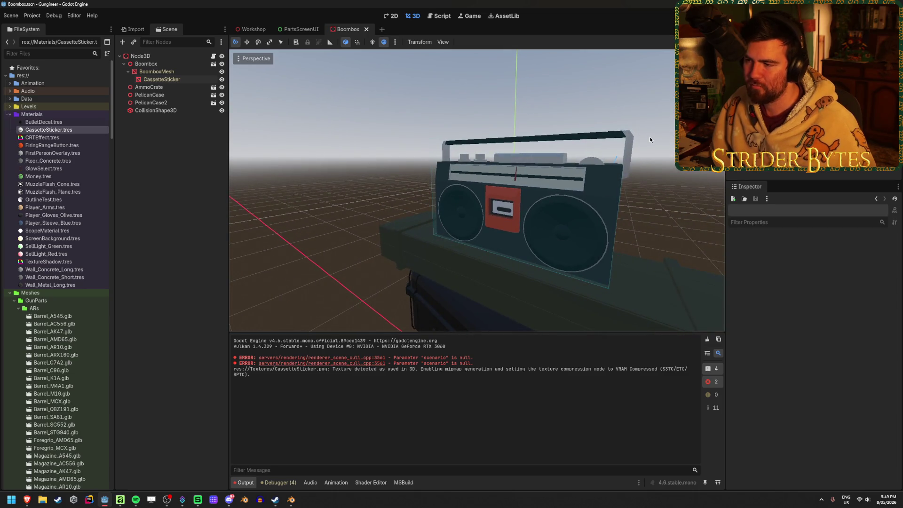